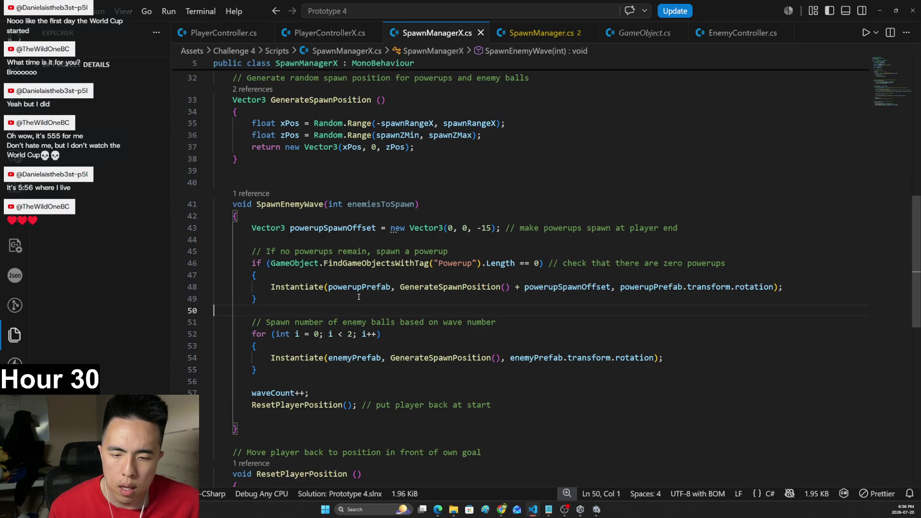
- Review the tutorial's new-wave step and PlayerControllerX before going back to SpawnManagerX
{"action": "scroll", "coordinate": [359, 296], "scroll_direction": "up", "scroll_amount": 5}
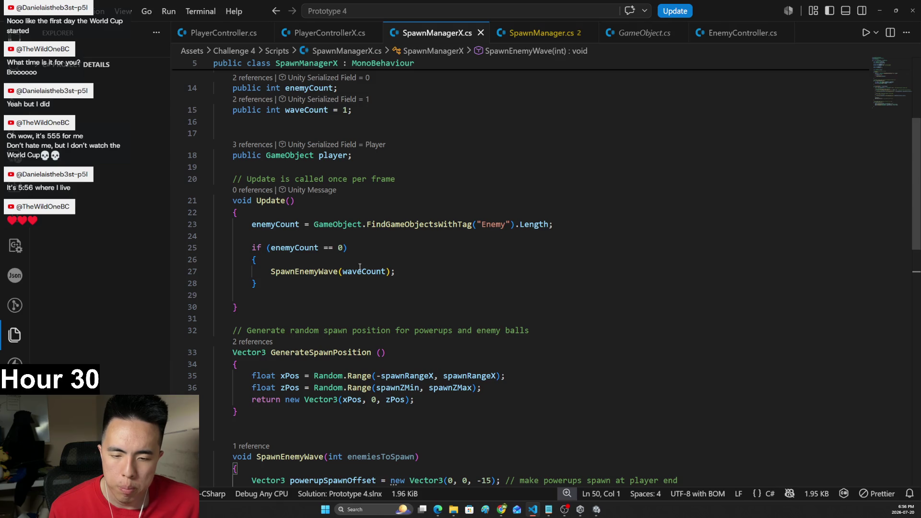
{"action": "left_click", "coordinate": [529, 509]}
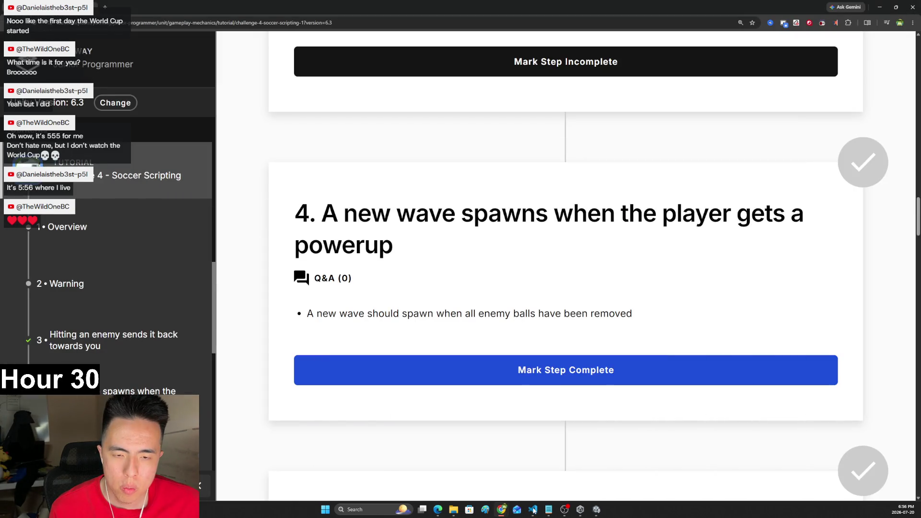
{"action": "left_click", "coordinate": [534, 510]}
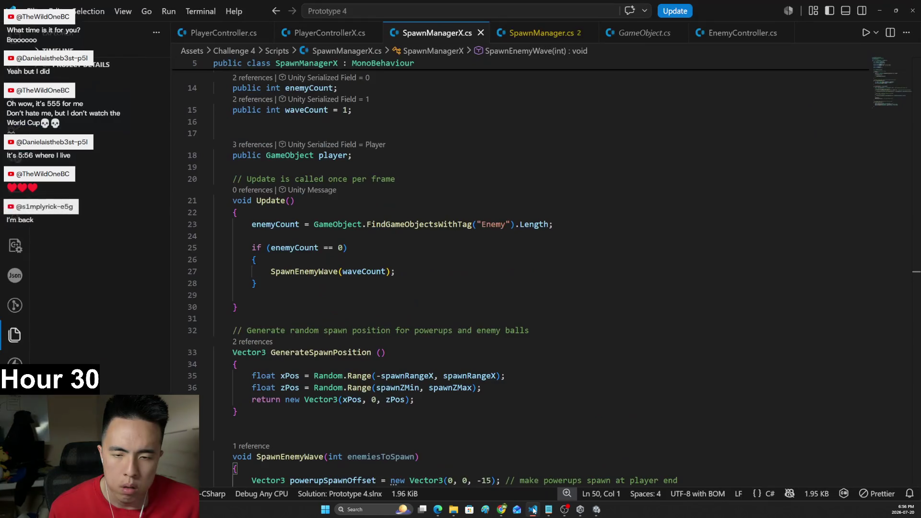
{"action": "scroll", "coordinate": [402, 372], "scroll_direction": "down", "scroll_amount": 8}
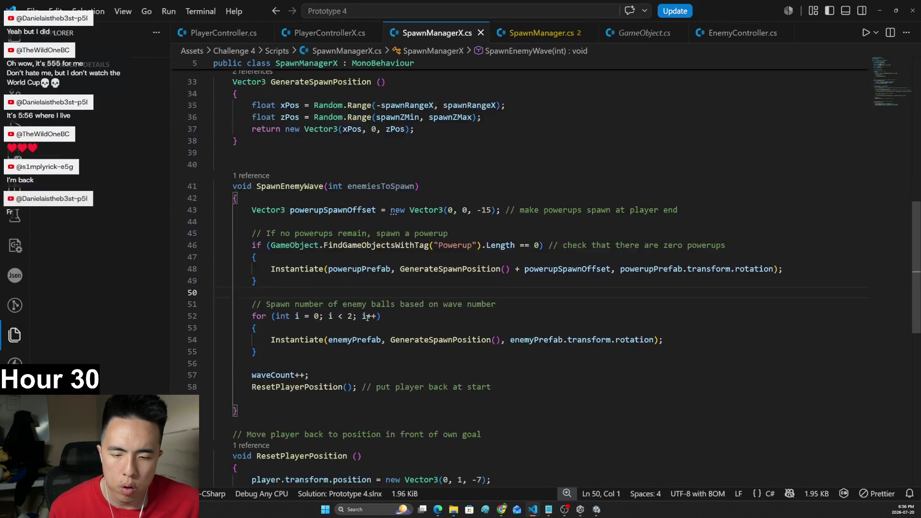
{"action": "scroll", "coordinate": [810, 312], "scroll_direction": "up", "scroll_amount": 10}
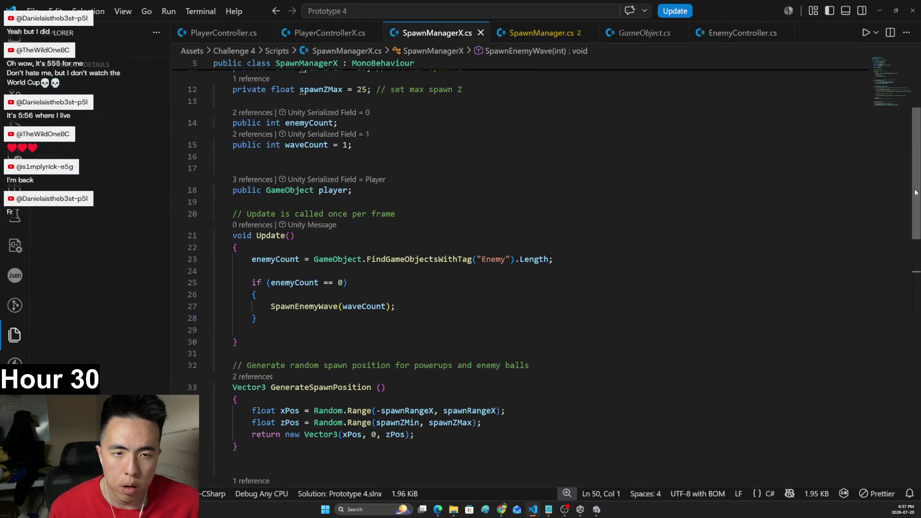
{"action": "left_click", "coordinate": [330, 33]}
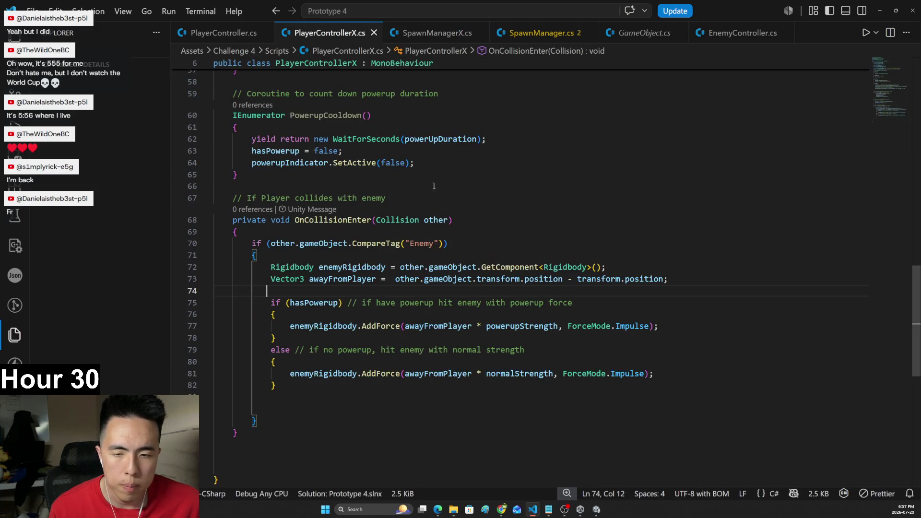
{"action": "scroll", "coordinate": [480, 288], "scroll_direction": "up", "scroll_amount": 3}
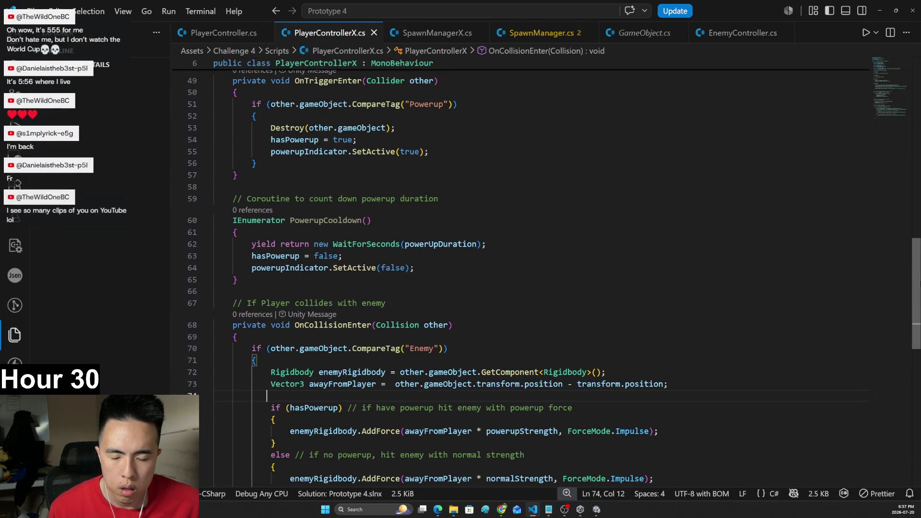
{"action": "scroll", "coordinate": [916, 246], "scroll_direction": "up", "scroll_amount": 4}
{"action": "scroll", "coordinate": [915, 247], "scroll_direction": "up", "scroll_amount": 10}
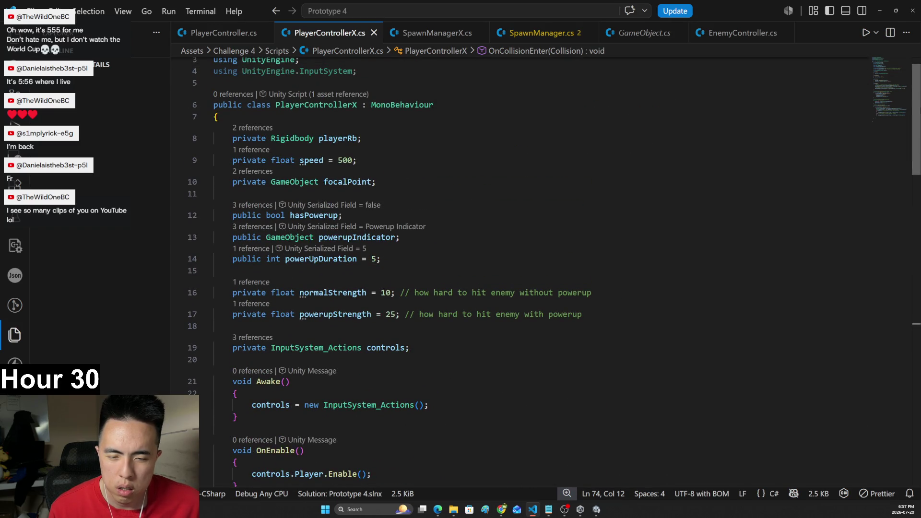
{"action": "scroll", "coordinate": [916, 246], "scroll_direction": "down", "scroll_amount": 15}
{"action": "scroll", "coordinate": [916, 246], "scroll_direction": "down", "scroll_amount": 2}
{"action": "left_click", "coordinate": [431, 33]}
{"action": "scroll", "coordinate": [396, 246], "scroll_direction": "down", "scroll_amount": 1}
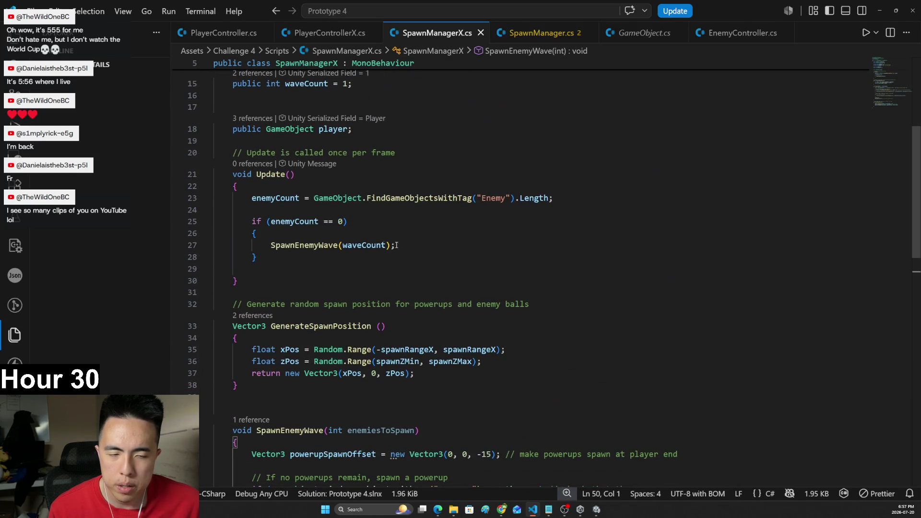
- Examine the enemy count check in Update and put the cursor on blank line 24
{"action": "mouse_move", "coordinate": [288, 257]}
{"action": "left_mouse_down"}
{"action": "mouse_move", "coordinate": [217, 232]}
{"action": "mouse_move", "coordinate": [238, 198]}
{"action": "left_mouse_up"}
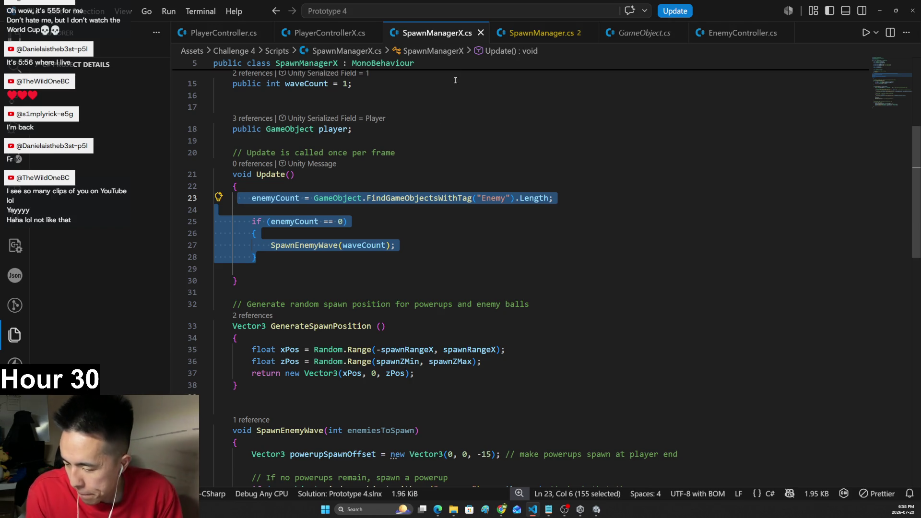
{"action": "left_click", "coordinate": [528, 233]}
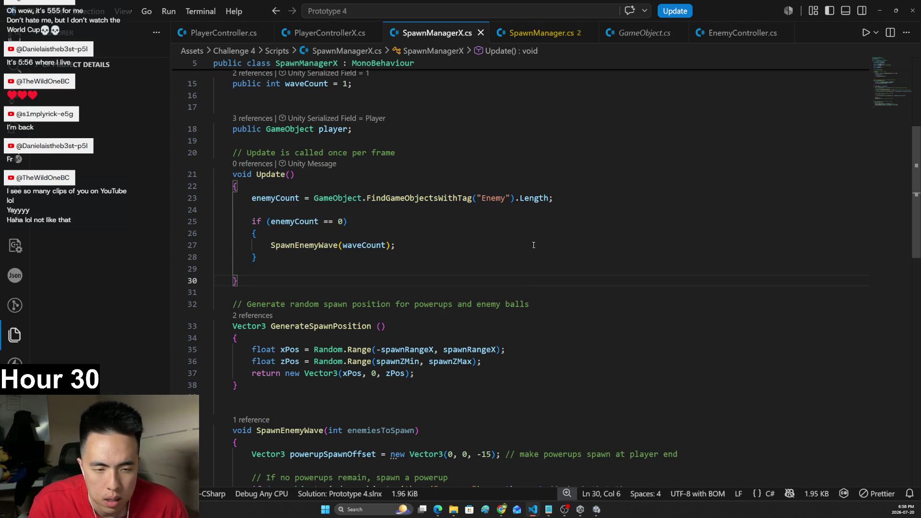
{"action": "left_click", "coordinate": [547, 213]}
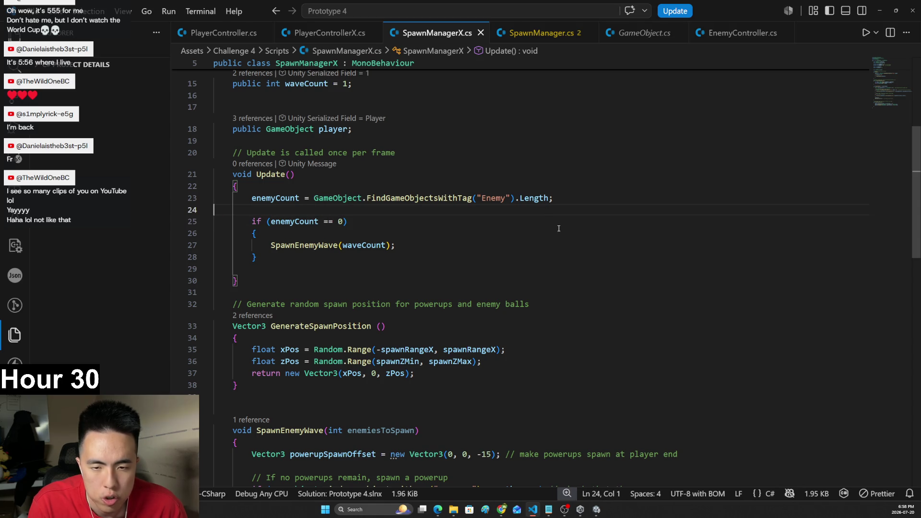
{"action": "scroll", "coordinate": [546, 228], "scroll_direction": "down", "scroll_amount": 2}
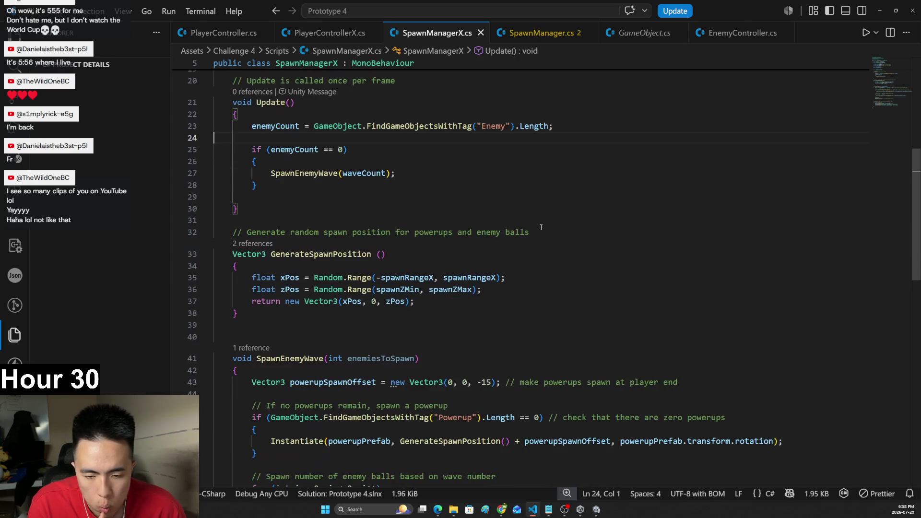
{"action": "scroll", "coordinate": [541, 228], "scroll_direction": "down", "scroll_amount": 3}
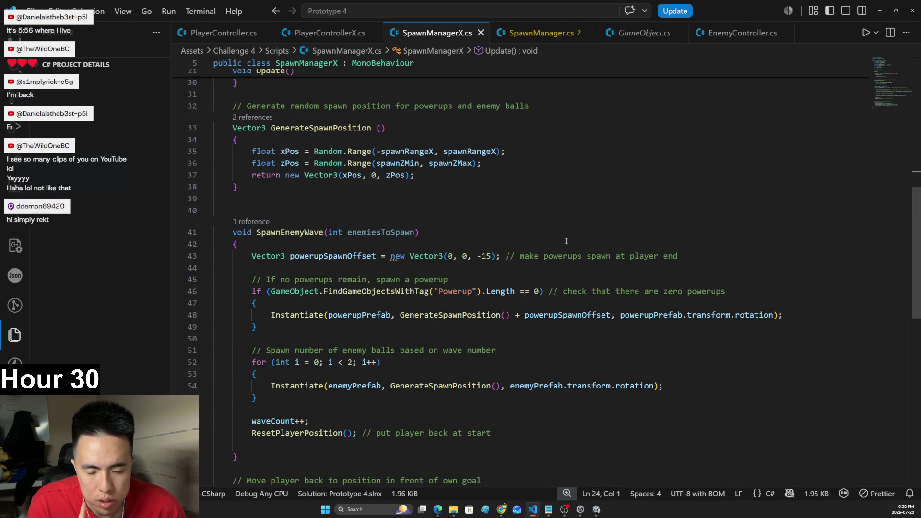
{"action": "scroll", "coordinate": [562, 231], "scroll_direction": "down", "scroll_amount": 2}
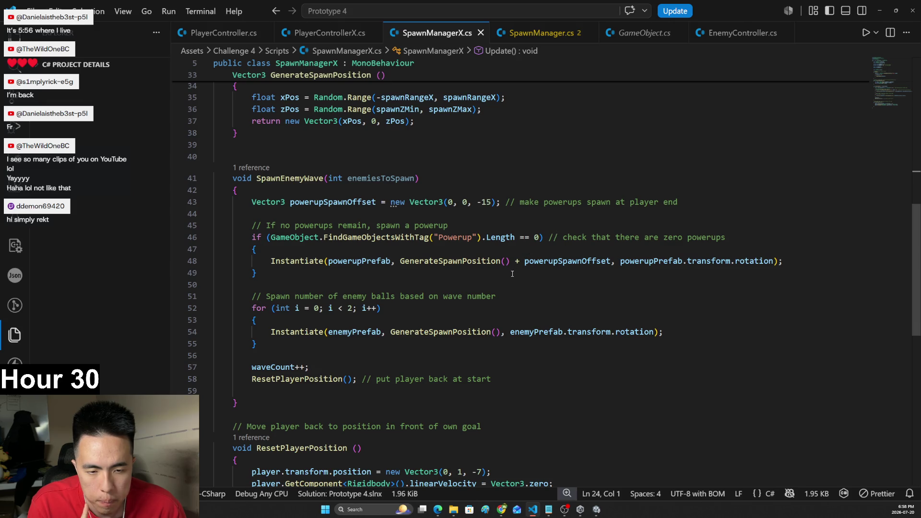
- Inspect the powerup comment and Instantiate block inside SpawnEnemyWave
{"action": "left_click_drag", "start_coordinate": [253, 225], "coordinate": [414, 229]}
{"action": "left_click", "coordinate": [468, 237]}
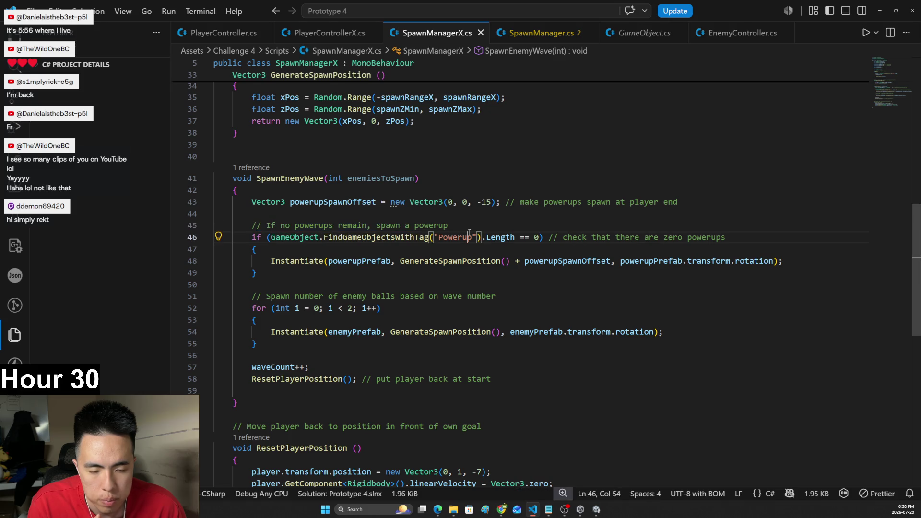
{"action": "key", "text": "Down"}
{"action": "key", "text": "Down"}
{"action": "key", "text": "Down"}
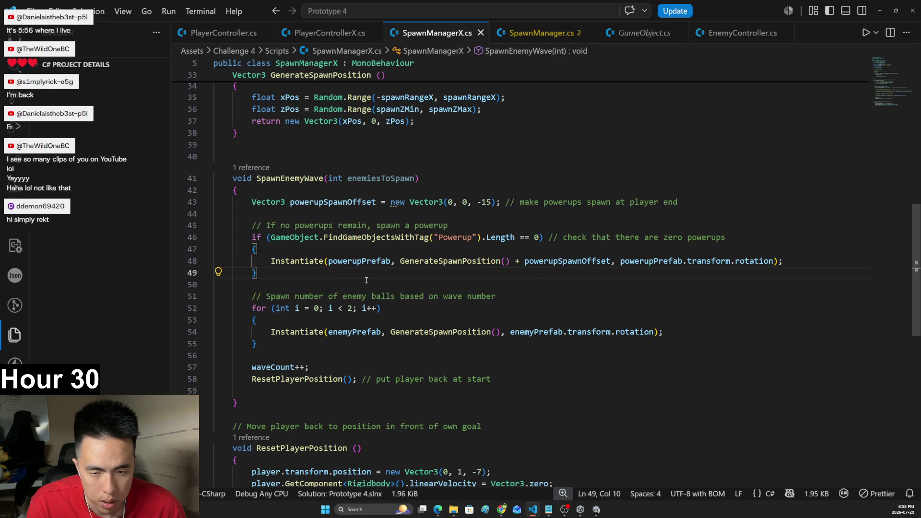
{"action": "left_click_drag", "start_coordinate": [288, 275], "coordinate": [269, 249]}
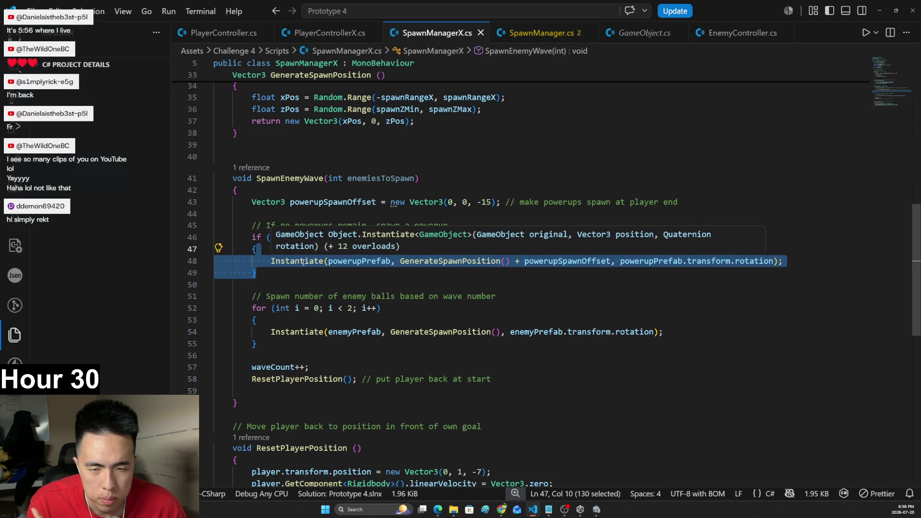
{"action": "scroll", "coordinate": [298, 259], "scroll_direction": "down", "scroll_amount": 2}
{"action": "scroll", "coordinate": [423, 262], "scroll_direction": "up", "scroll_amount": 3}
{"action": "left_click", "coordinate": [389, 247]}
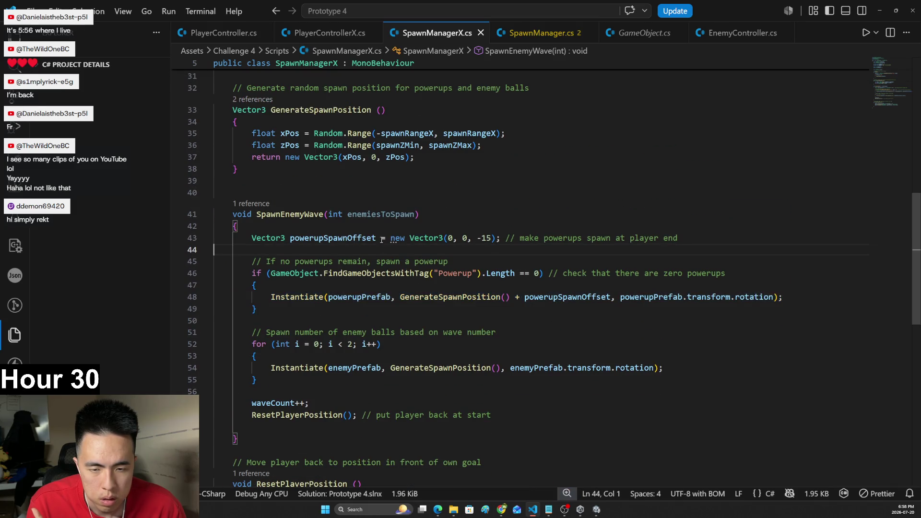
{"action": "left_click", "coordinate": [458, 187]}
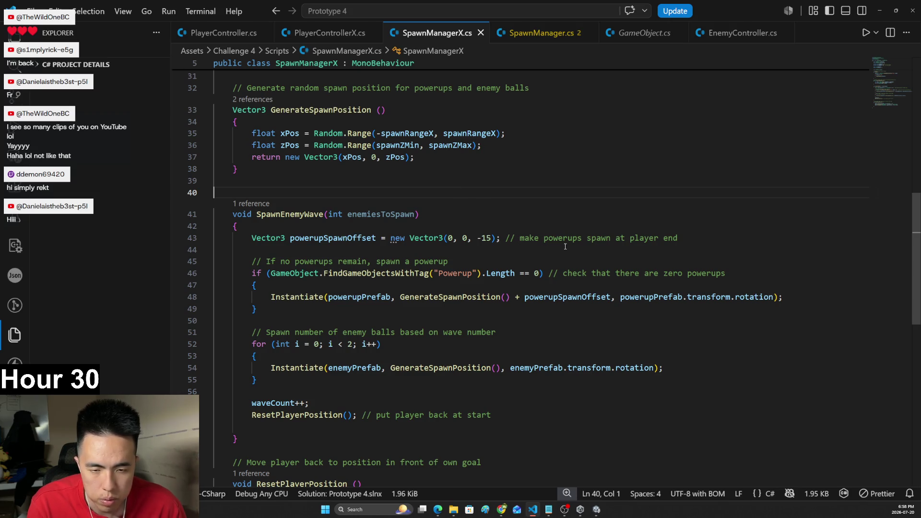
{"action": "scroll", "coordinate": [565, 246], "scroll_direction": "up", "scroll_amount": 5}
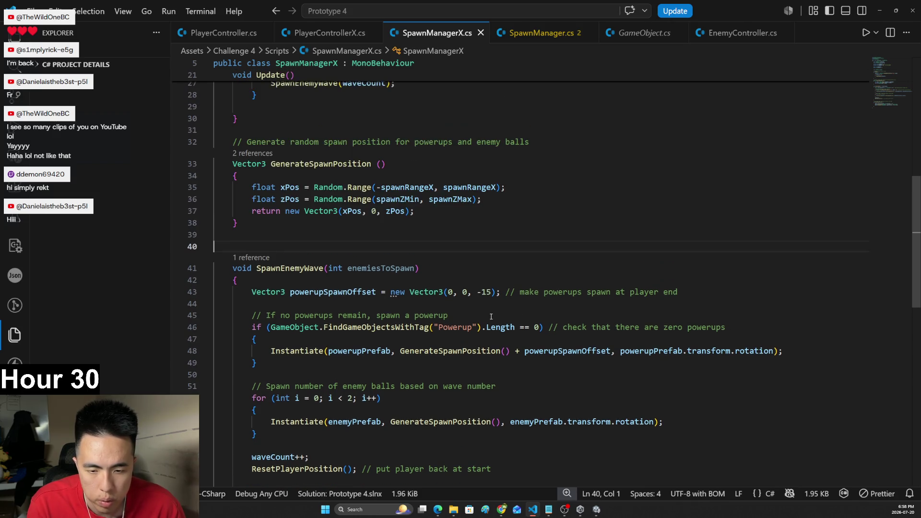
{"action": "scroll", "coordinate": [476, 308], "scroll_direction": "down", "scroll_amount": 3}
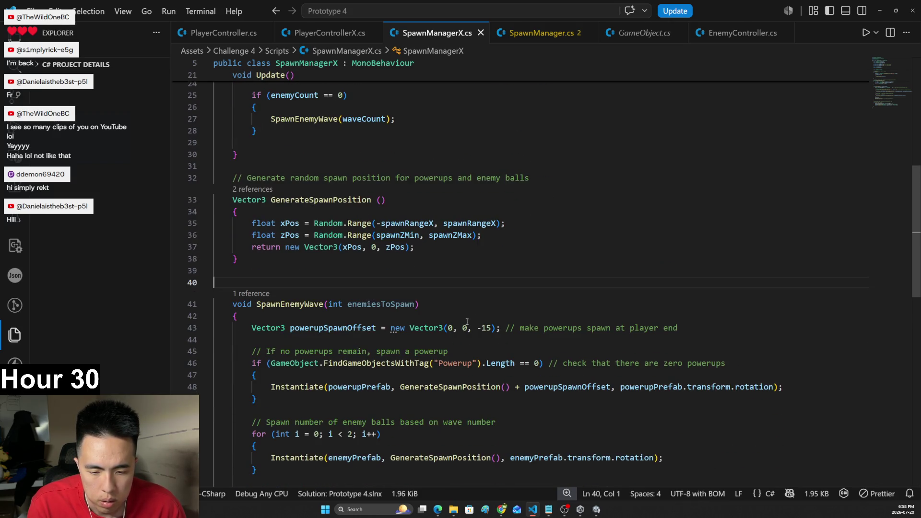
- Move the powerup-spawning block from SpawnEnemyWave into Update, after its if block
{"action": "left_click", "coordinate": [292, 398]}
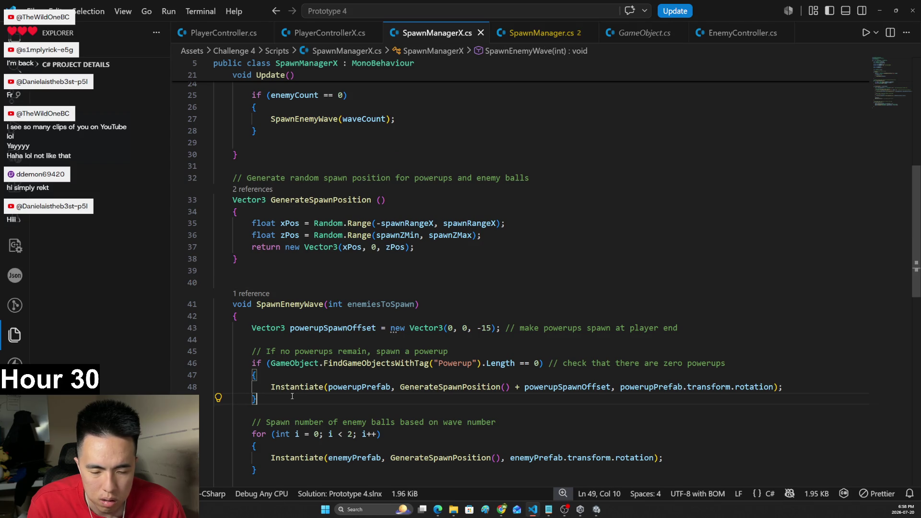
{"action": "scroll", "coordinate": [292, 397], "scroll_direction": "up", "scroll_amount": 2}
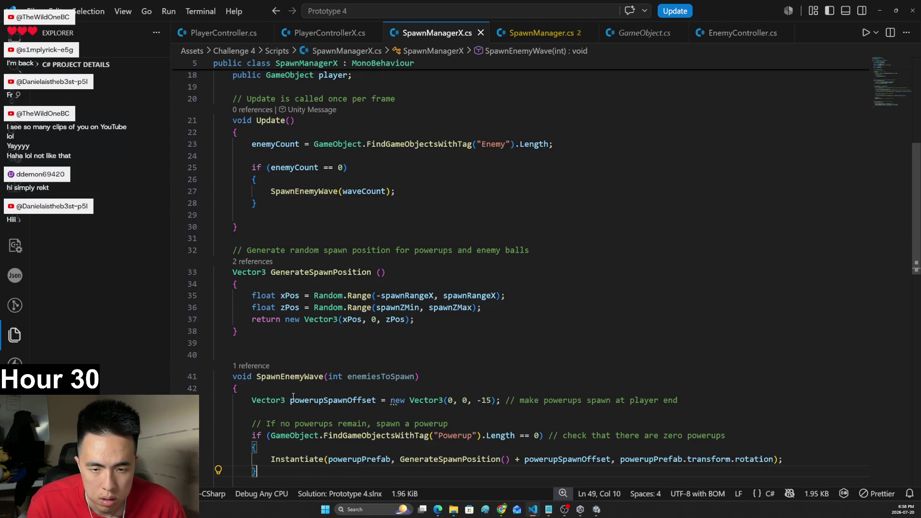
{"action": "scroll", "coordinate": [293, 396], "scroll_direction": "down", "scroll_amount": 2}
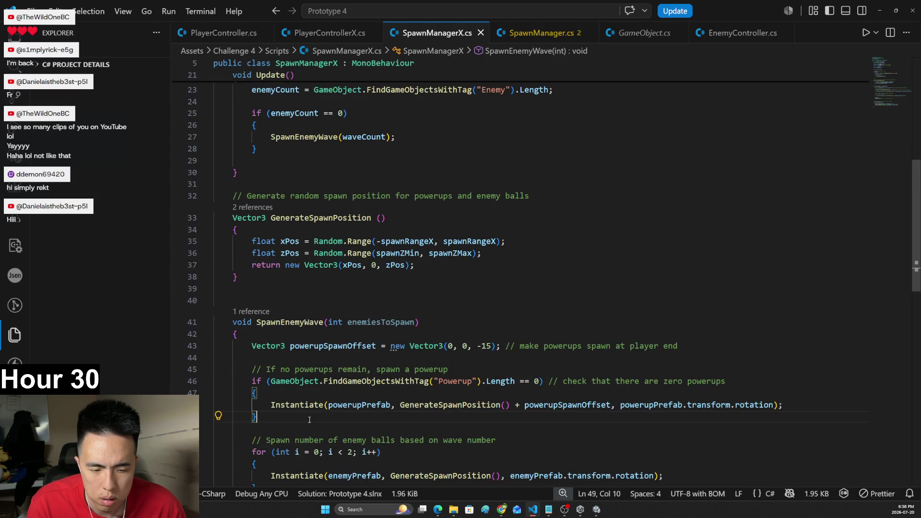
{"action": "key", "text": "shift+Up"}
{"action": "key", "text": "shift+Up"}
{"action": "key", "text": "shift+Up"}
{"action": "key", "text": "BackSpace"}
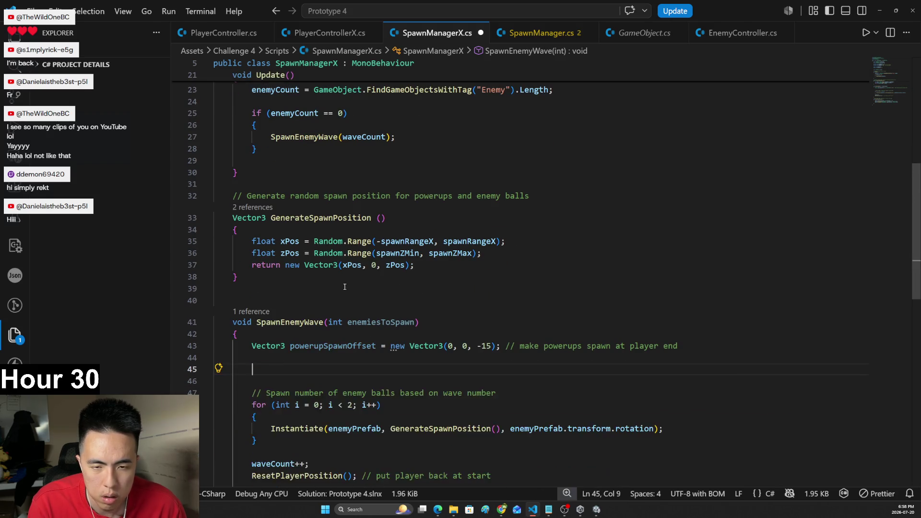
{"action": "scroll", "coordinate": [293, 420], "scroll_direction": "up", "scroll_amount": 2}
{"action": "left_click", "coordinate": [547, 180]}
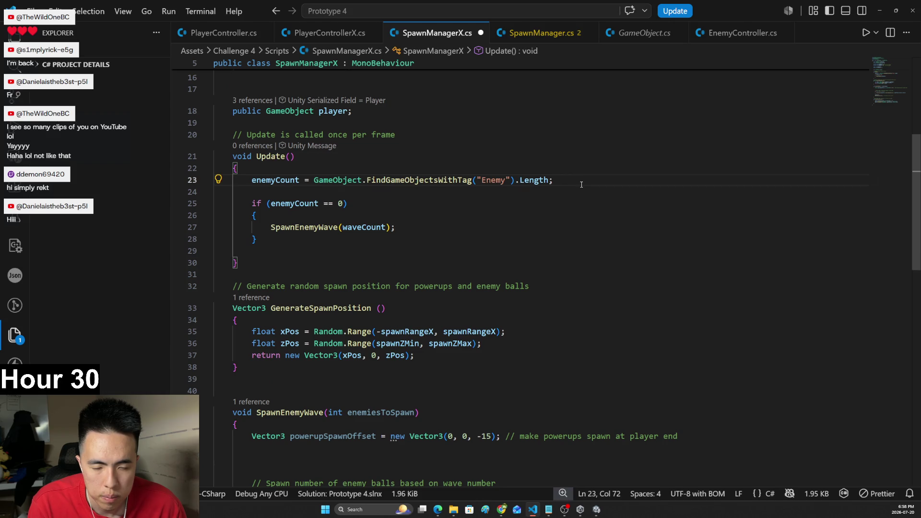
{"action": "left_click", "coordinate": [404, 240]}
{"action": "key", "text": "Return"}
{"action": "key", "text": "Return"}
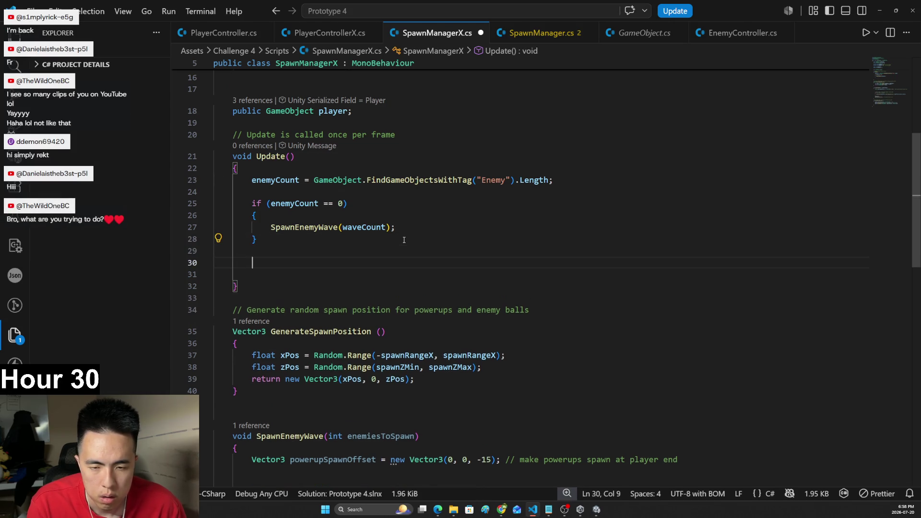
{"action": "type", "text": "// If no powerups remain, spawn a powerup         if (GameObject.FindGameObjectsWithTag(\"Powerup\").Length == 0) // check that there are zero powerups         {             Instantiate(powerupPrefab, GenerateSpawnPosition() + powerupSpawnOffset, powerupPrefab.transform.rotation);         }"}
- Move the powerupSpawnOffset declaration into the powerup block and fix its indentation
{"action": "scroll", "coordinate": [491, 257], "scroll_direction": "down", "scroll_amount": 2}
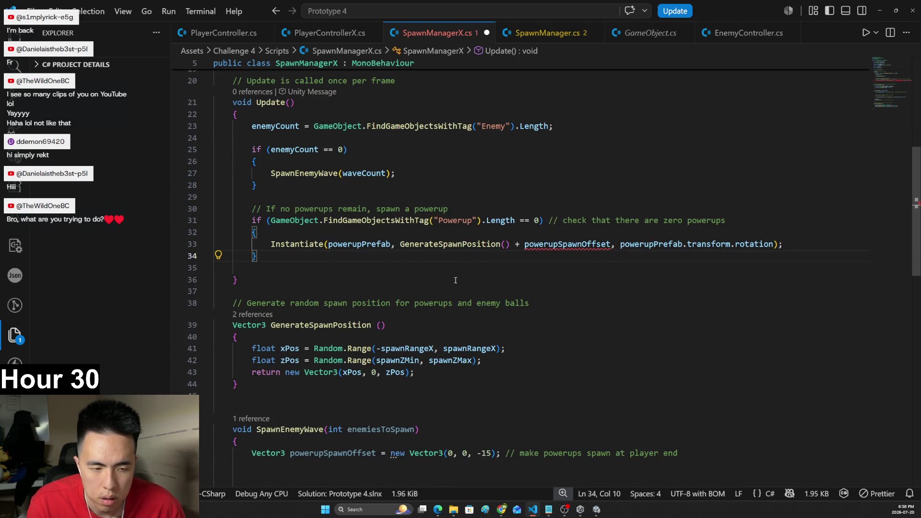
{"action": "scroll", "coordinate": [491, 256], "scroll_direction": "down", "scroll_amount": 2}
{"action": "triple_click", "coordinate": [393, 380]}
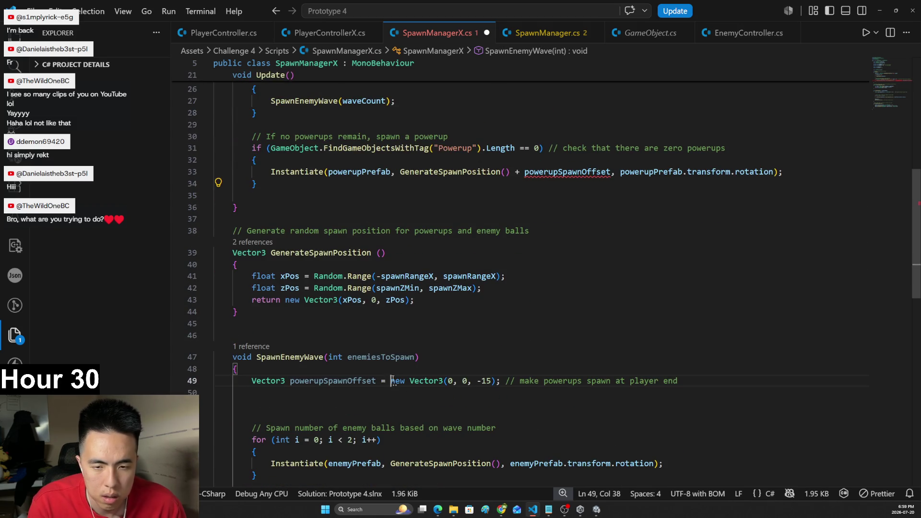
{"action": "key", "text": "ctrl+x"}
{"action": "scroll", "coordinate": [391, 356], "scroll_direction": "up", "scroll_amount": 4}
{"action": "left_click", "coordinate": [341, 278]}
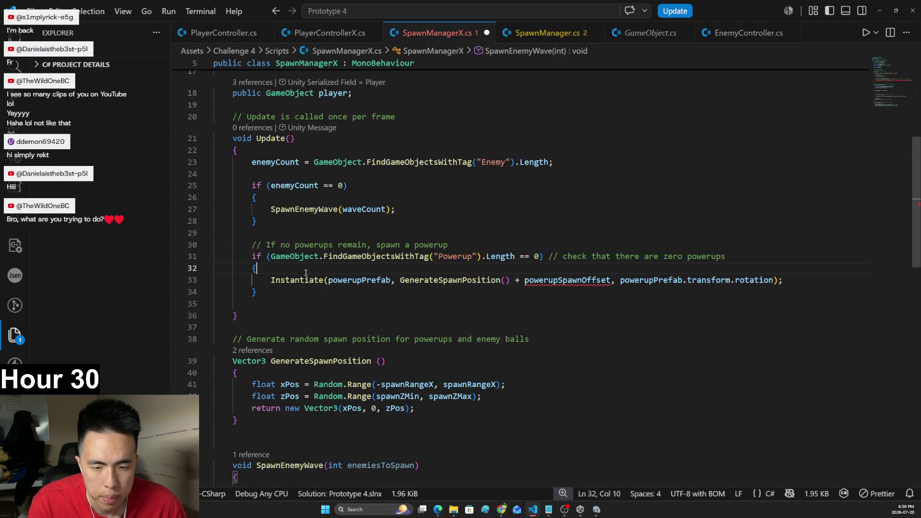
{"action": "key", "text": "ctrl+v"}
{"action": "key", "text": "BackSpace"}
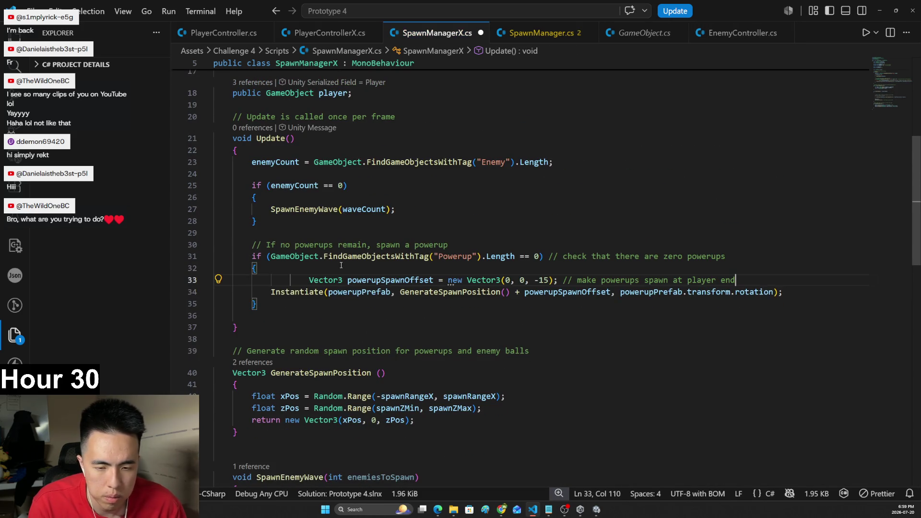
{"action": "key", "text": "Home"}
{"action": "key", "text": "BackSpace"}
{"action": "key", "text": "BackSpace"}
{"action": "key", "text": "alt"}
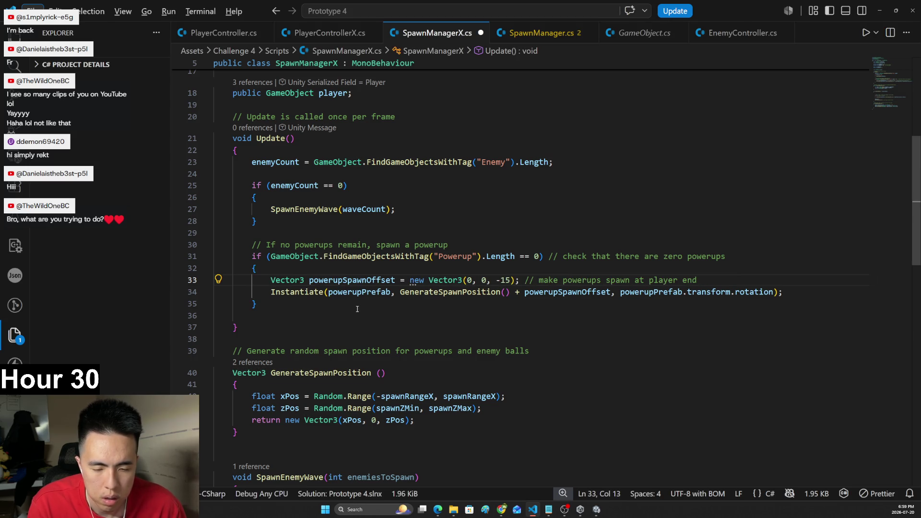
- Copy the SpawnEnemyWave(waveCount); call onto a new line below the powerup Instantiate line
{"action": "left_click_drag", "start_coordinate": [408, 208], "coordinate": [270, 209]}
{"action": "left_click", "coordinate": [799, 292]}
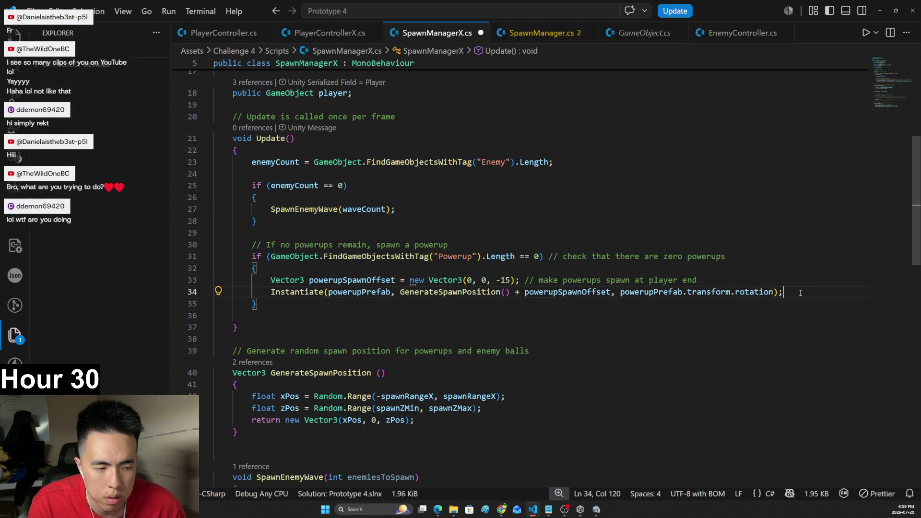
{"action": "key", "text": "Return"}
{"action": "key", "text": "ctrl+v"}
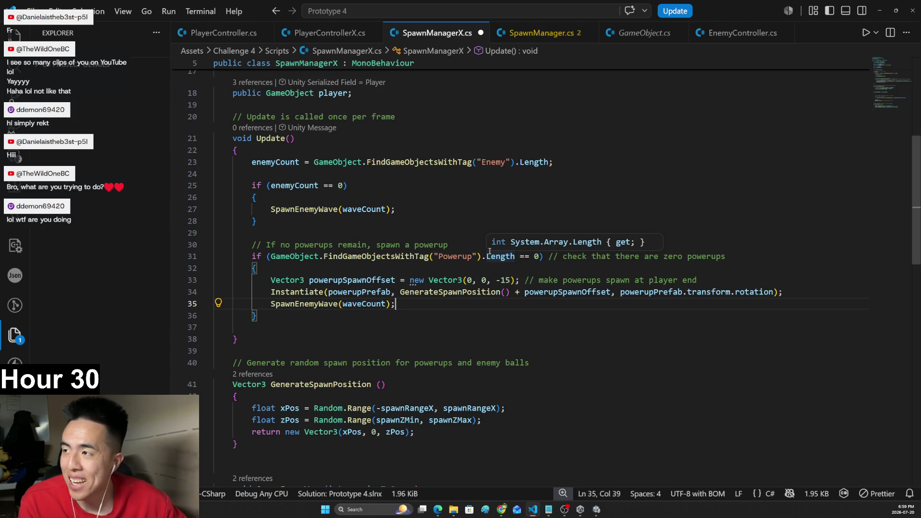
{"action": "key", "text": "alt"}
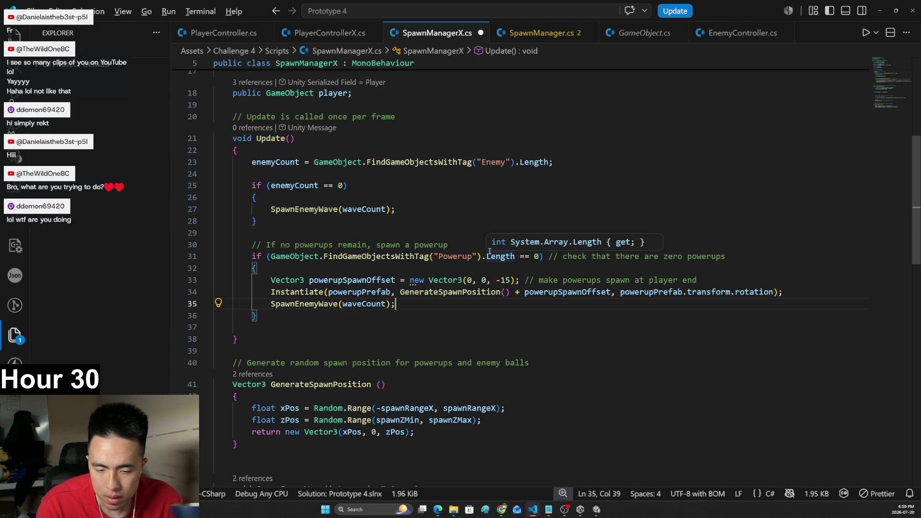
{"action": "key", "text": "alt+Tab"}
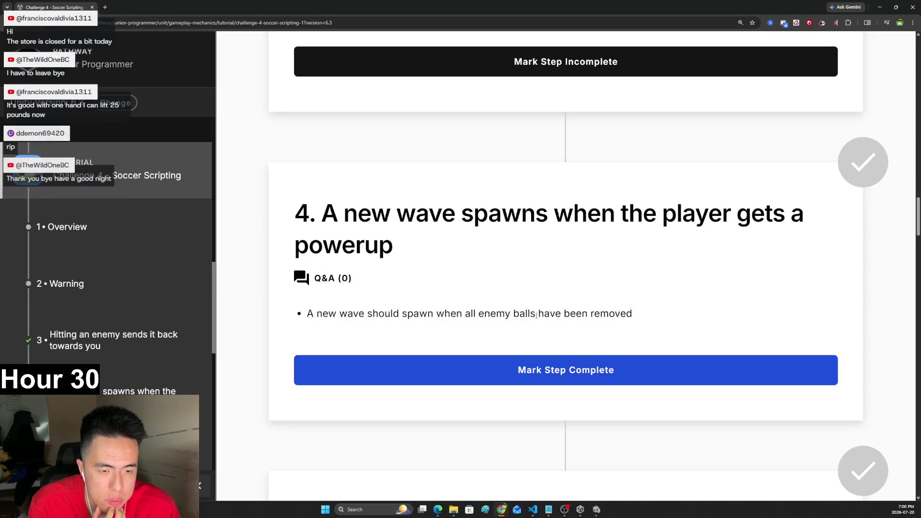
- Bring up Unity, close the Unity Hub window, and return to SpawnManagerX in VS Code
{"action": "left_click", "coordinate": [596, 509]}
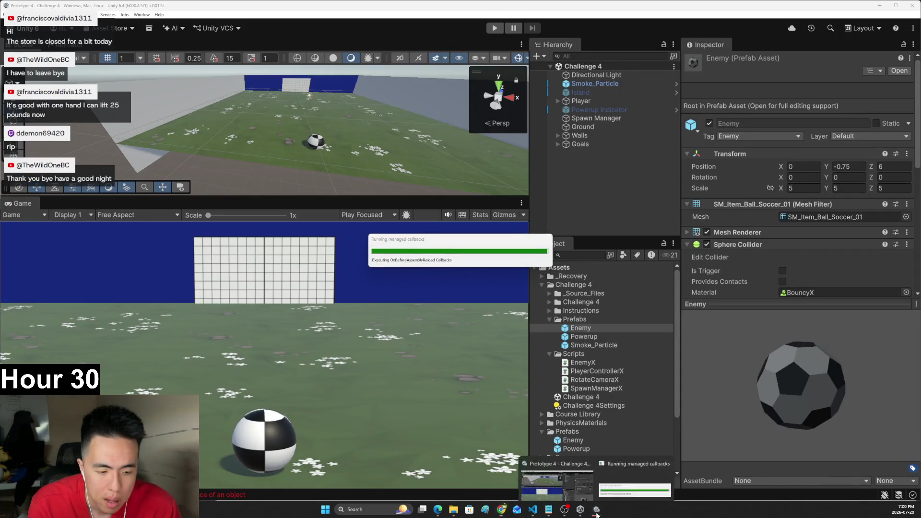
{"action": "left_click", "coordinate": [583, 514]}
{"action": "left_click", "coordinate": [579, 509]}
{"action": "left_click", "coordinate": [532, 509]}
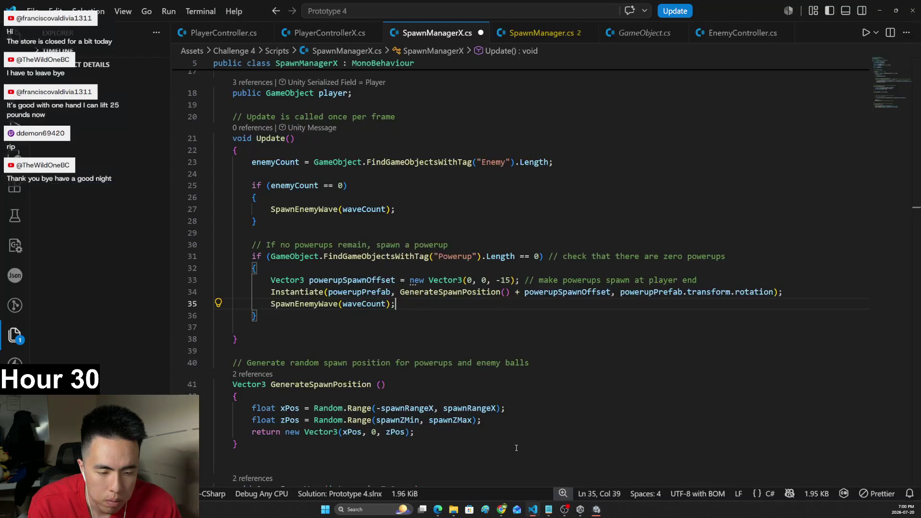
{"action": "left_click_drag", "start_coordinate": [252, 257], "coordinate": [708, 256]}
{"action": "left_click", "coordinate": [611, 314]}
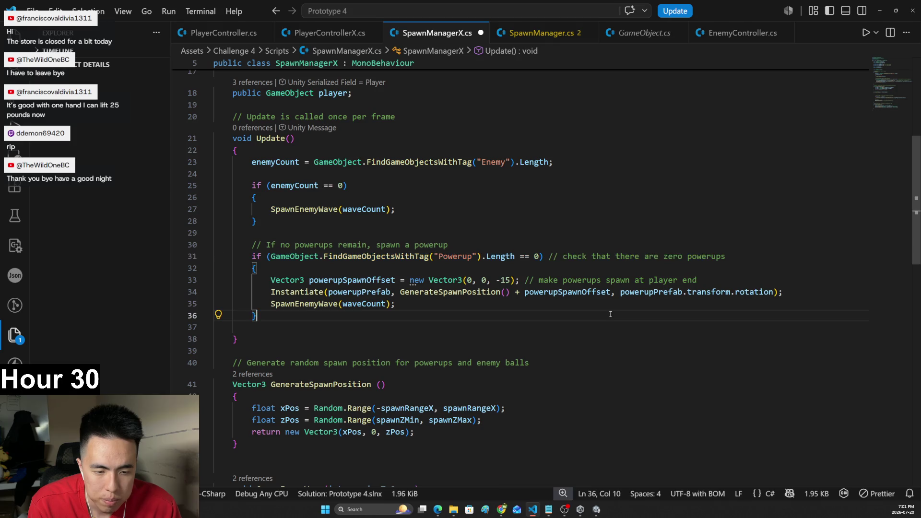
{"action": "mouse_move", "coordinate": [265, 286]}
{"action": "left_mouse_down"}
{"action": "mouse_move", "coordinate": [271, 304]}
{"action": "mouse_move", "coordinate": [441, 302]}
{"action": "left_mouse_up"}
{"action": "key", "text": "alt+Tab"}
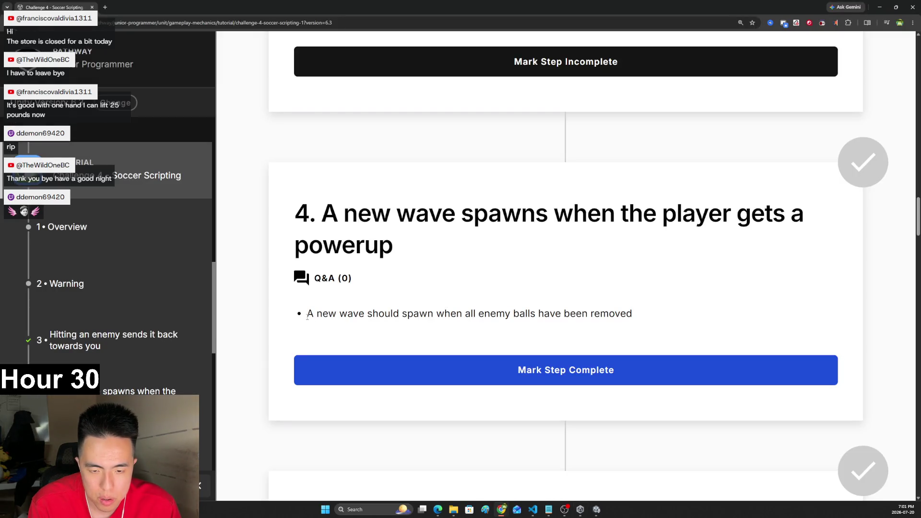
{"action": "left_click_drag", "start_coordinate": [307, 317], "coordinate": [640, 314]}
{"action": "scroll", "coordinate": [641, 311], "scroll_direction": "down", "scroll_amount": 8}
{"action": "scroll", "coordinate": [641, 312], "scroll_direction": "up", "scroll_amount": 8}
{"action": "key", "text": "alt+Tab"}
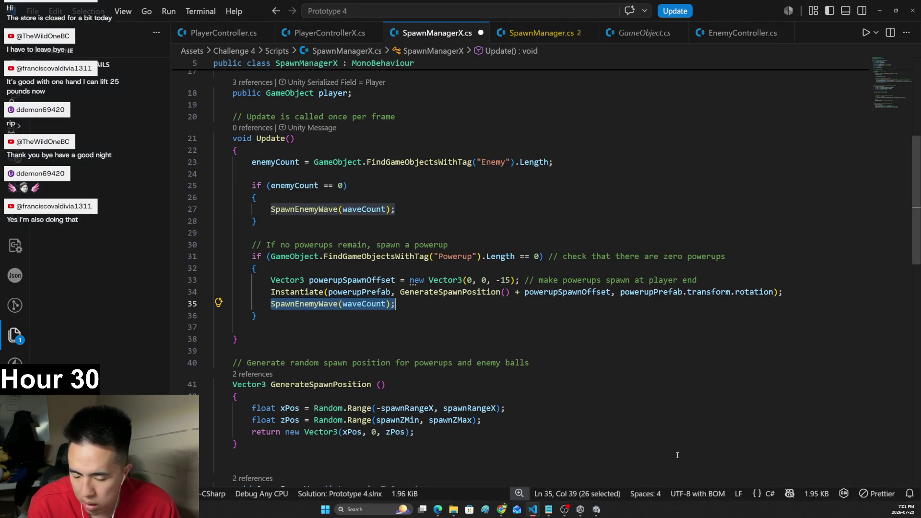
{"action": "left_click", "coordinate": [598, 512]}
{"action": "left_click", "coordinate": [494, 28]}
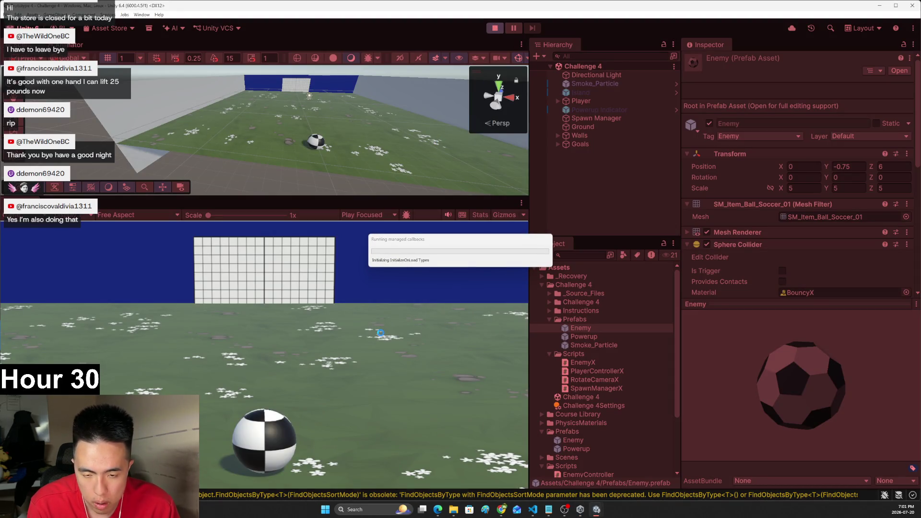
{"action": "key", "text": "Left"}
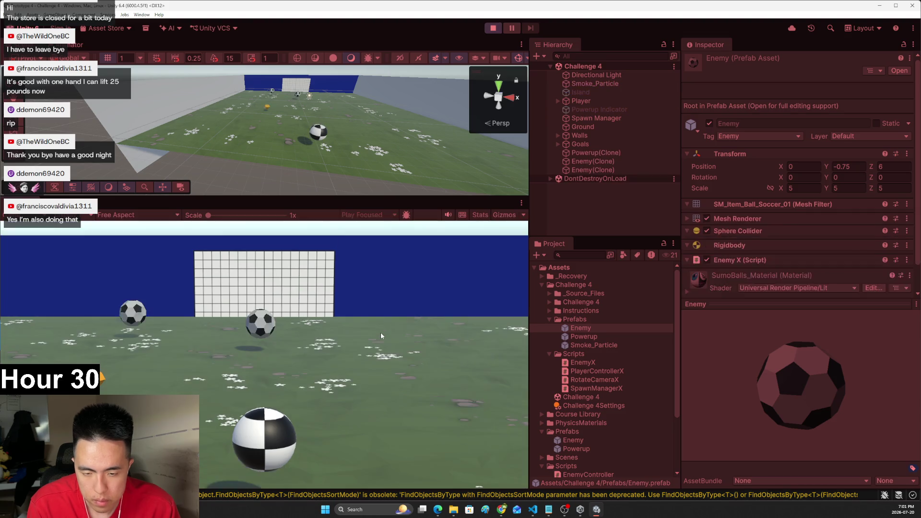
{"action": "key", "text": "Right"}
{"action": "key", "text": "Up"}
{"action": "key", "text": "Right"}
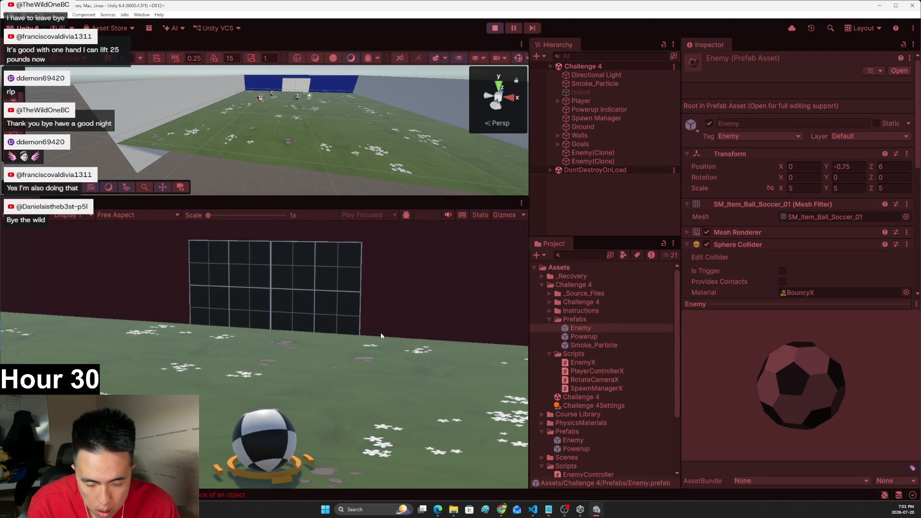
{"action": "key", "text": "Right"}
{"action": "key", "text": "alt+Tab"}
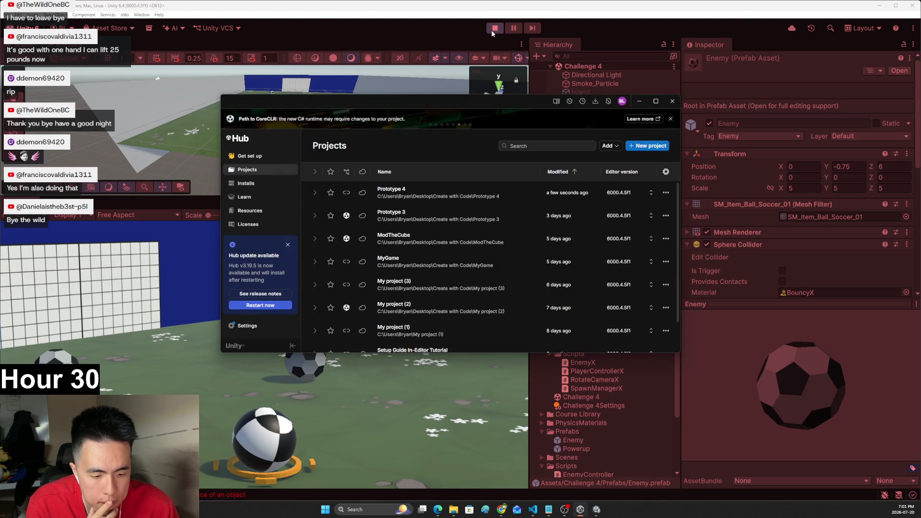
{"action": "left_click", "coordinate": [532, 509]}
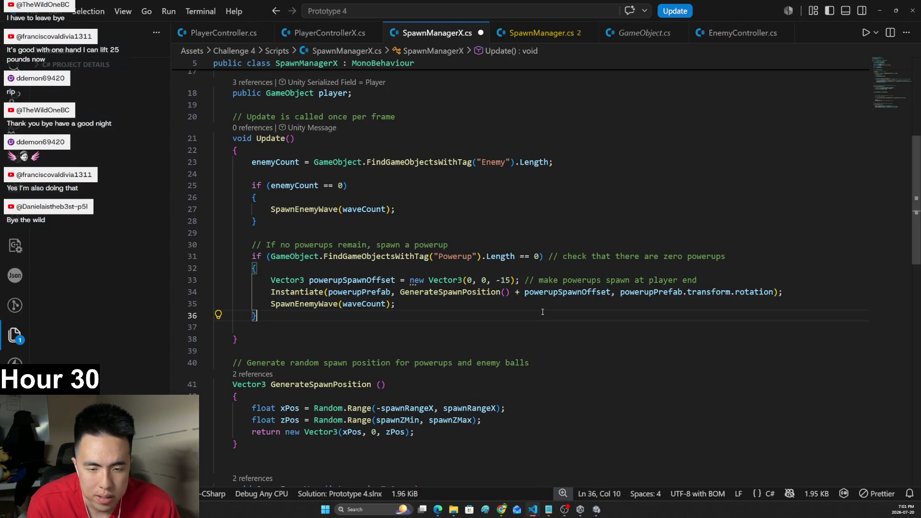
{"action": "key", "text": "alt+Tab"}
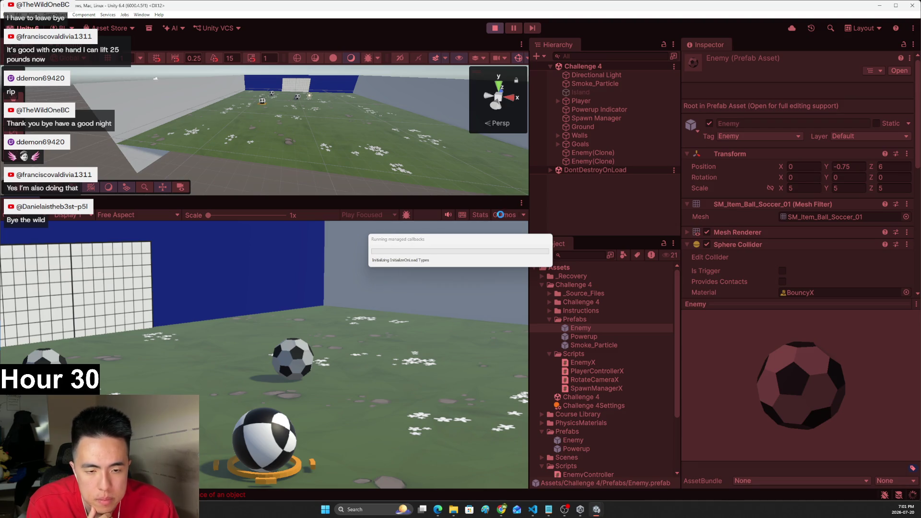
{"action": "key", "text": "ctrl+p"}
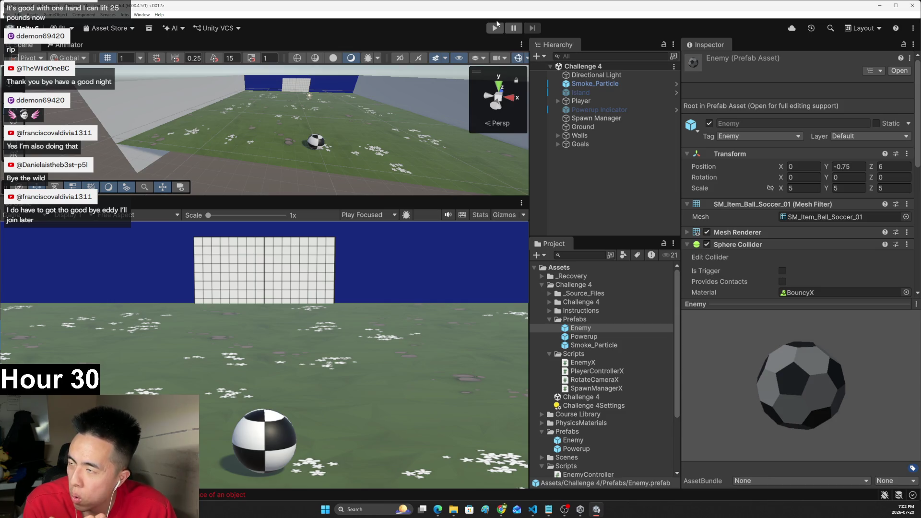
{"action": "left_click", "coordinate": [494, 28]}
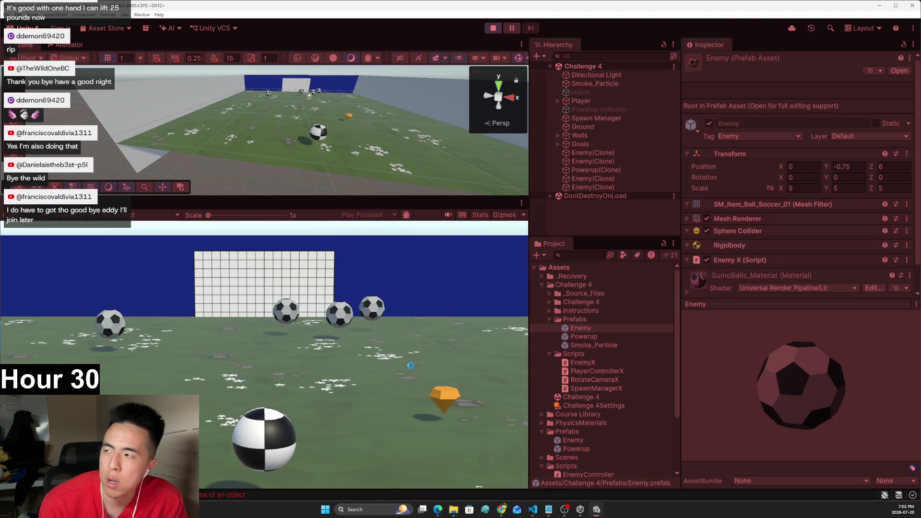
{"action": "key", "text": "Right"}
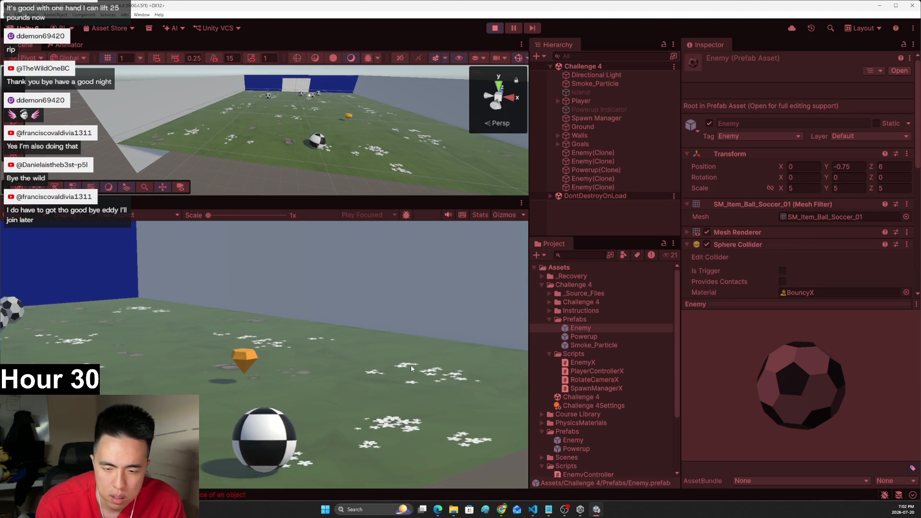
{"action": "key", "text": "Left"}
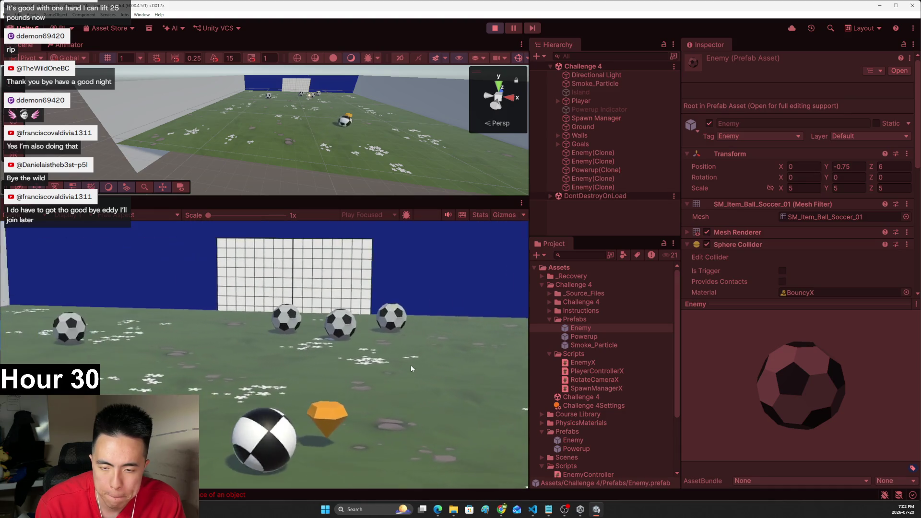
{"action": "key", "text": "Up"}
{"action": "key", "text": "Right"}
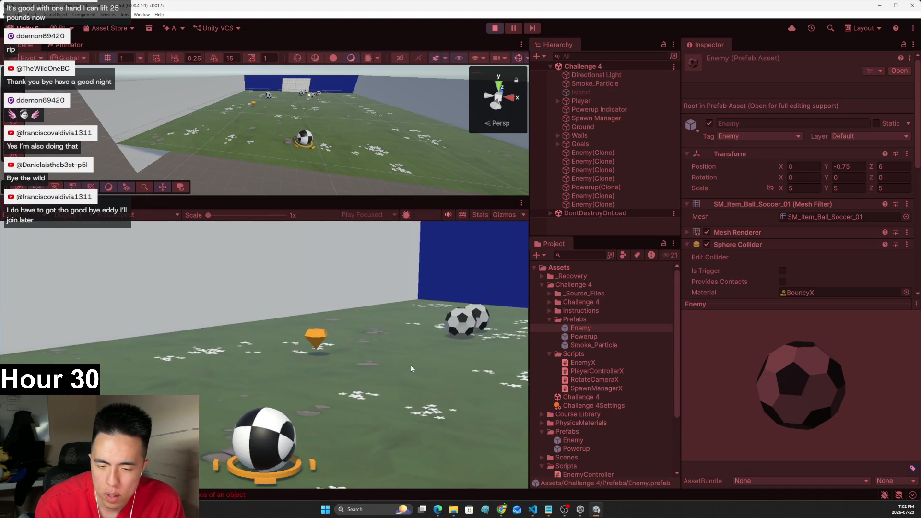
{"action": "key", "text": "Left"}
{"action": "key", "text": "Left"}
{"action": "key", "text": "Left"}
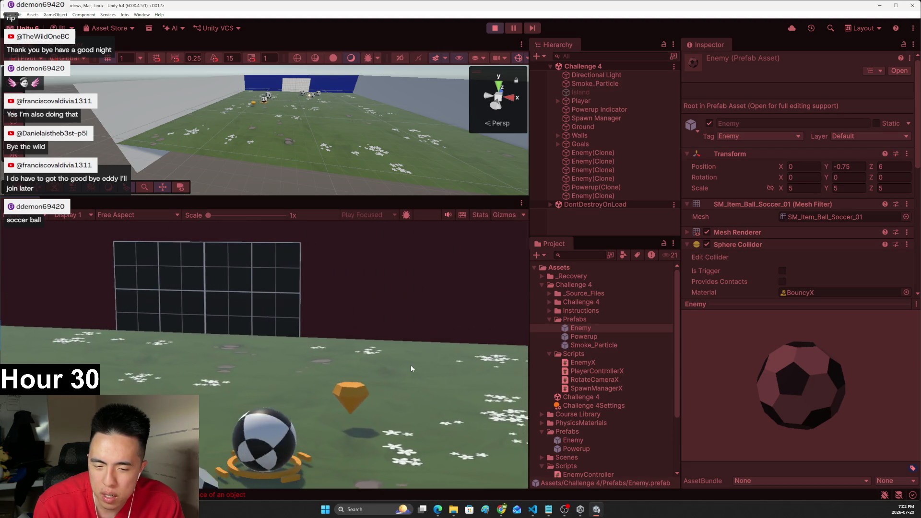
{"action": "key", "text": "Left"}
{"action": "key", "text": "Left"}
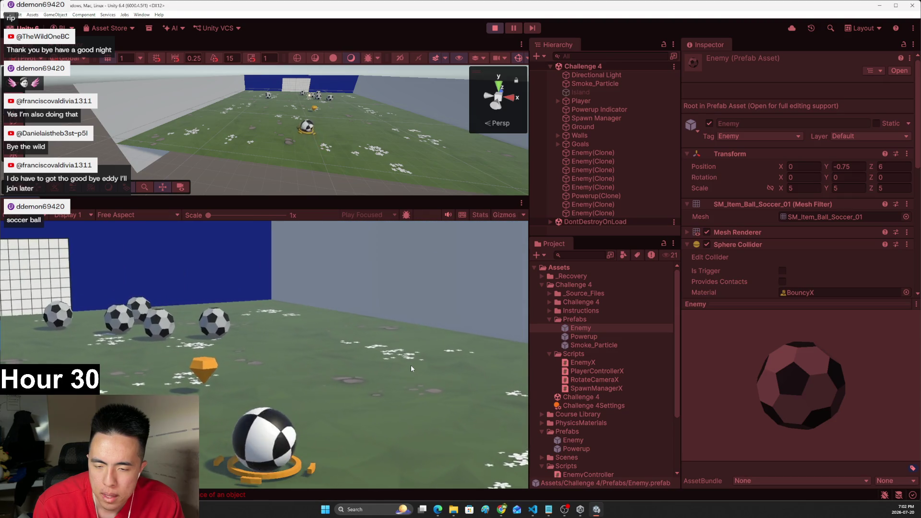
{"action": "key", "text": "Left"}
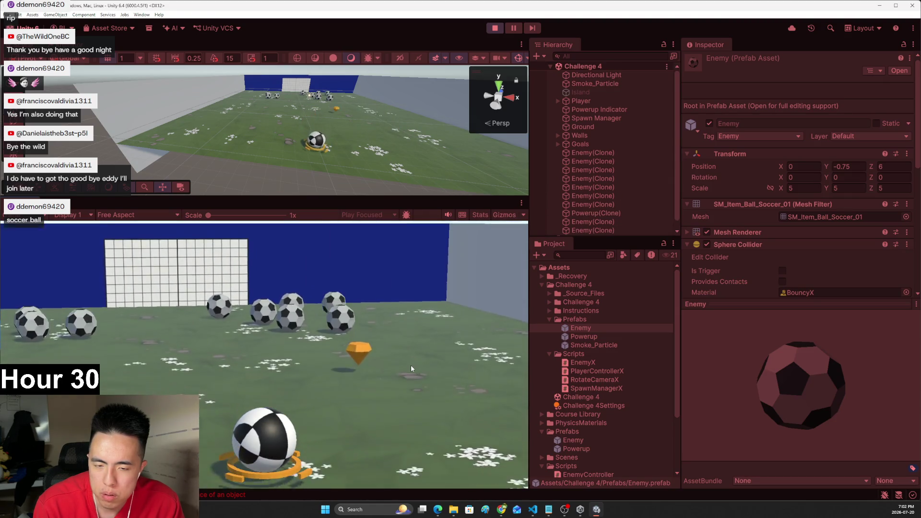
{"action": "left_click", "coordinate": [494, 28]}
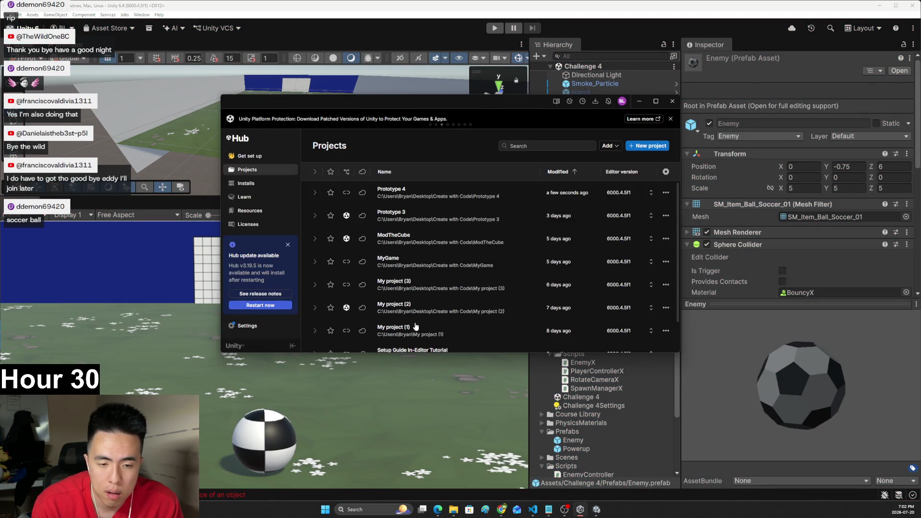
- Mark tutorial step 4, new waves on powerup pickup, complete, then bring Unity back
{"action": "key", "text": "alt+Tab"}
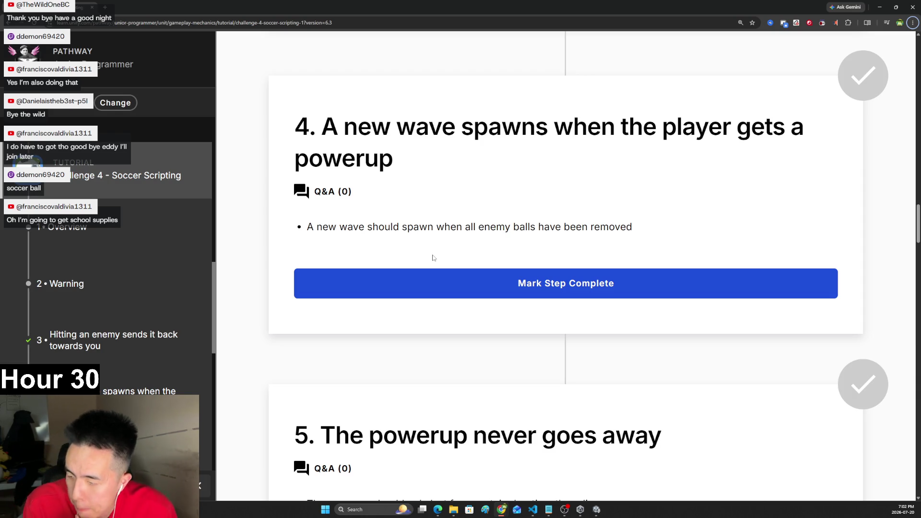
{"action": "scroll", "coordinate": [281, 272], "scroll_direction": "down", "scroll_amount": 3}
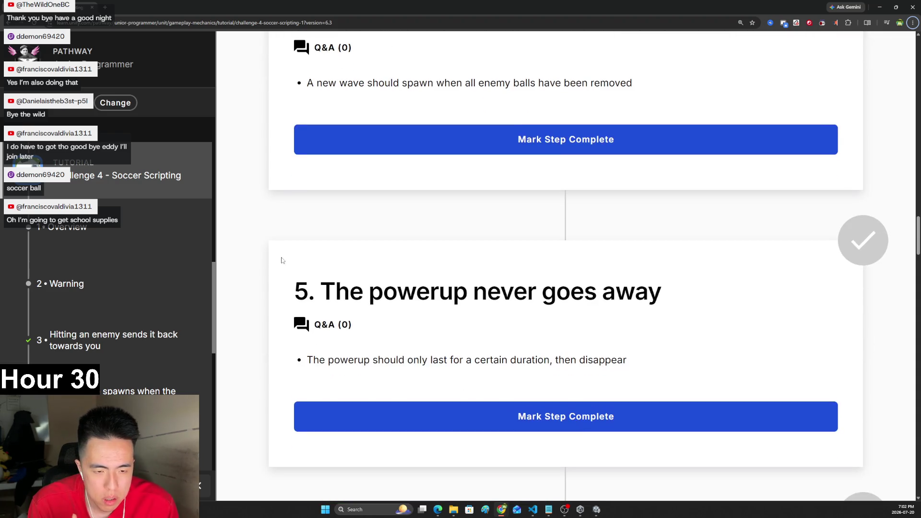
{"action": "scroll", "coordinate": [392, 229], "scroll_direction": "up", "scroll_amount": 2}
{"action": "left_click", "coordinate": [464, 252]}
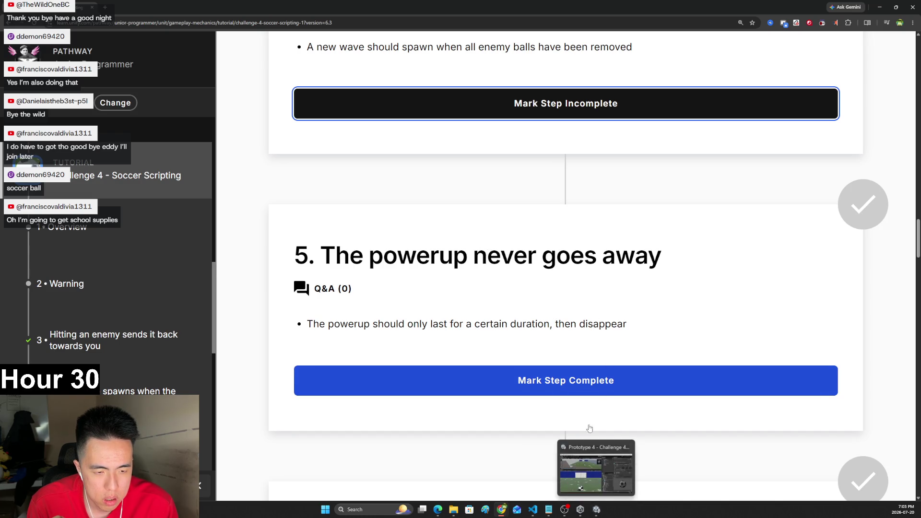
{"action": "left_click", "coordinate": [597, 510]}
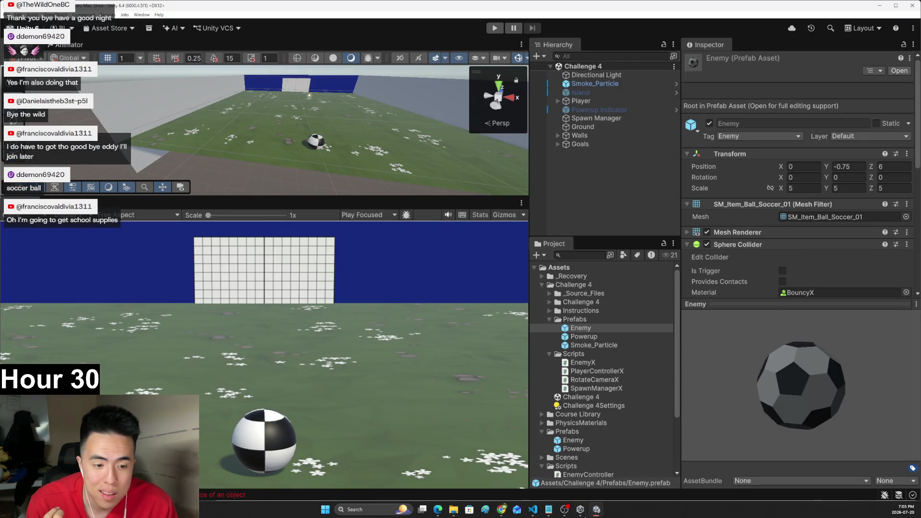
- Review the edited Update and SpawnEnemyWave code in SpawnManagerX.cs
{"action": "left_click", "coordinate": [533, 510]}
{"action": "scroll", "coordinate": [365, 292], "scroll_direction": "up", "scroll_amount": 5}
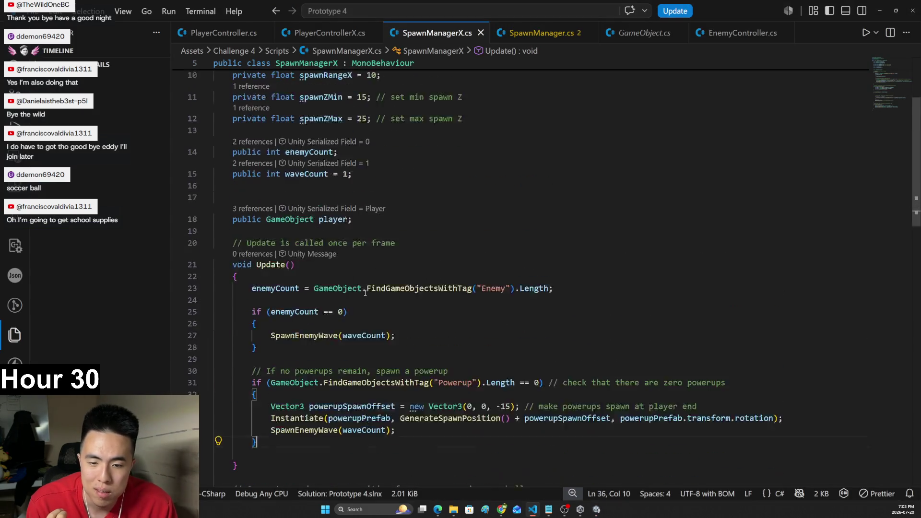
{"action": "scroll", "coordinate": [365, 293], "scroll_direction": "down", "scroll_amount": 1}
{"action": "scroll", "coordinate": [349, 294], "scroll_direction": "down", "scroll_amount": 4}
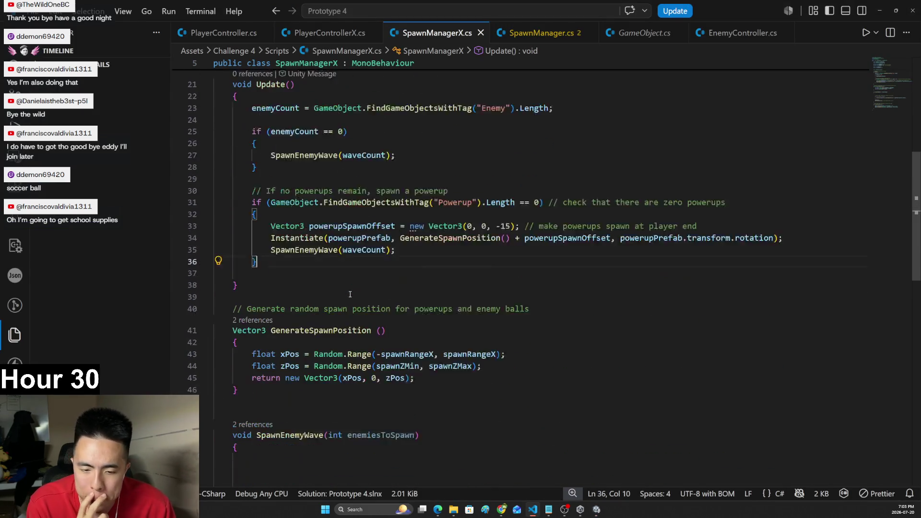
{"action": "scroll", "coordinate": [350, 294], "scroll_direction": "down", "scroll_amount": 4}
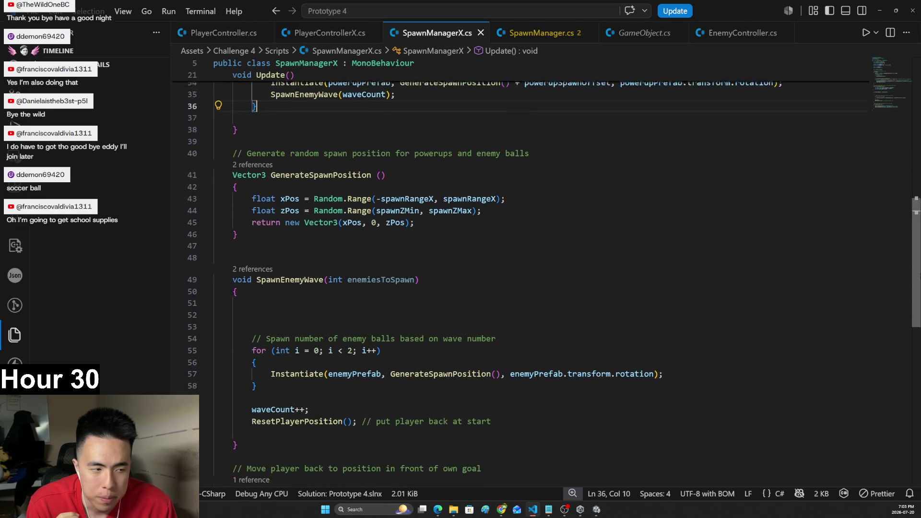
{"action": "scroll", "coordinate": [503, 308], "scroll_direction": "up", "scroll_amount": 9}
- Compare with the older SpawnManager.cs, then return to SpawnManagerX.cs and Unity
{"action": "left_click", "coordinate": [542, 33]}
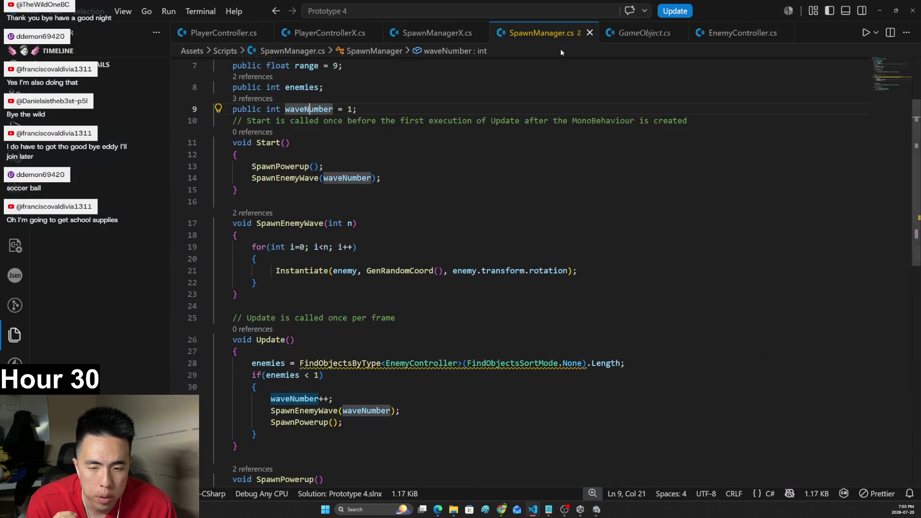
{"action": "scroll", "coordinate": [527, 278], "scroll_direction": "down", "scroll_amount": 7}
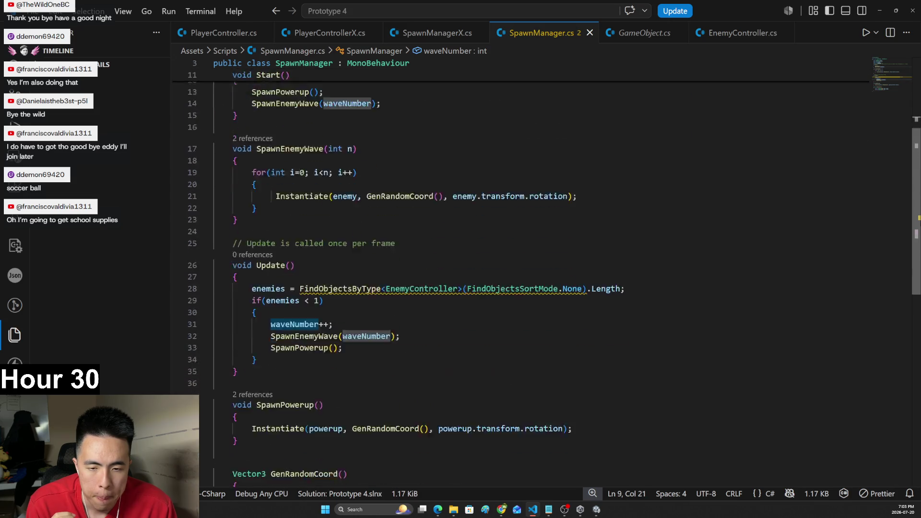
{"action": "scroll", "coordinate": [528, 278], "scroll_direction": "up", "scroll_amount": 9}
{"action": "left_click", "coordinate": [455, 33]}
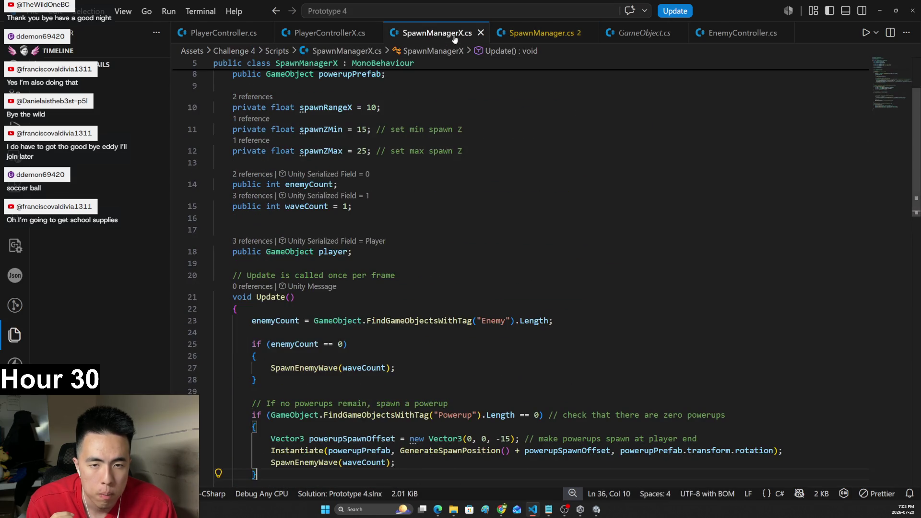
{"action": "mouse_move", "coordinate": [917, 189]}
{"action": "left_mouse_down"}
{"action": "mouse_move", "coordinate": [917, 208]}
{"action": "mouse_move", "coordinate": [917, 190]}
{"action": "left_mouse_up"}
{"action": "scroll", "coordinate": [566, 264], "scroll_direction": "down", "scroll_amount": 6}
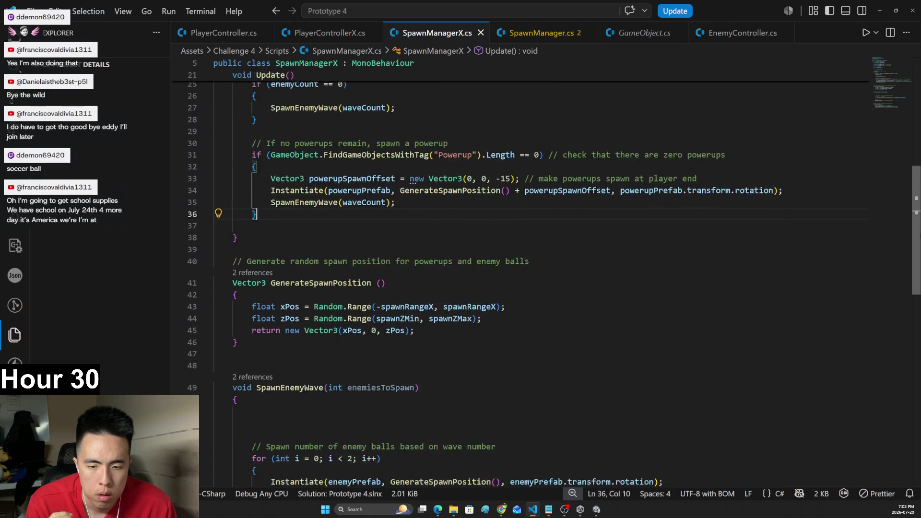
{"action": "key", "text": "alt+Tab"}
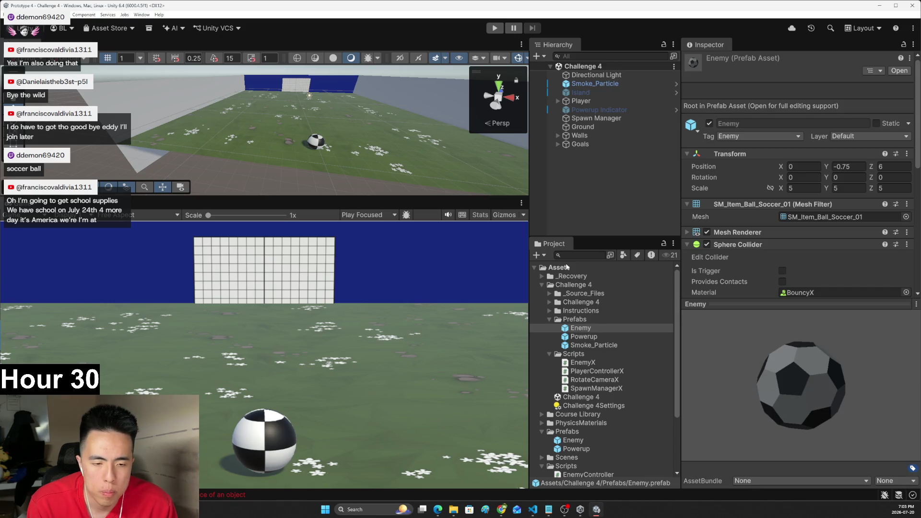
- Preview the Challenge 4 scripts in the Project panel and open PlayerControllerX for editing
{"action": "left_click", "coordinate": [594, 387]}
{"action": "left_click", "coordinate": [590, 379]}
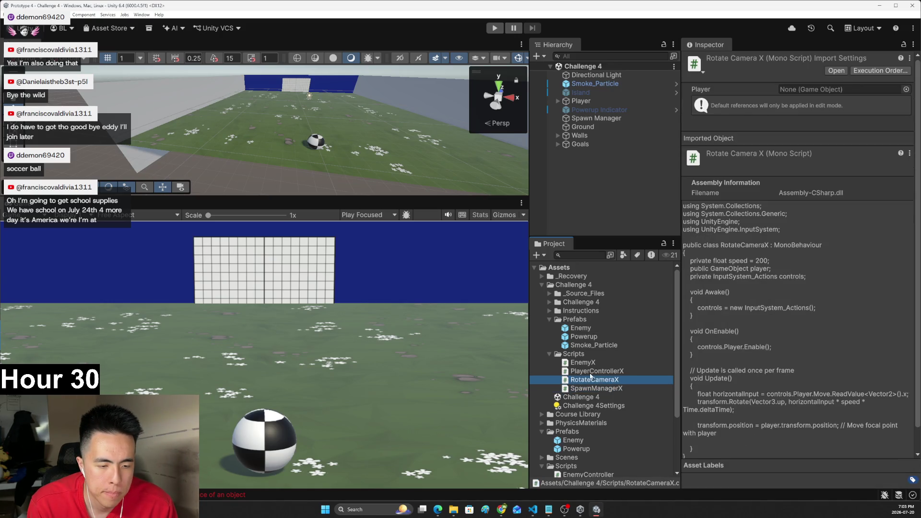
{"action": "left_click", "coordinate": [587, 371]}
{"action": "left_click", "coordinate": [582, 364]}
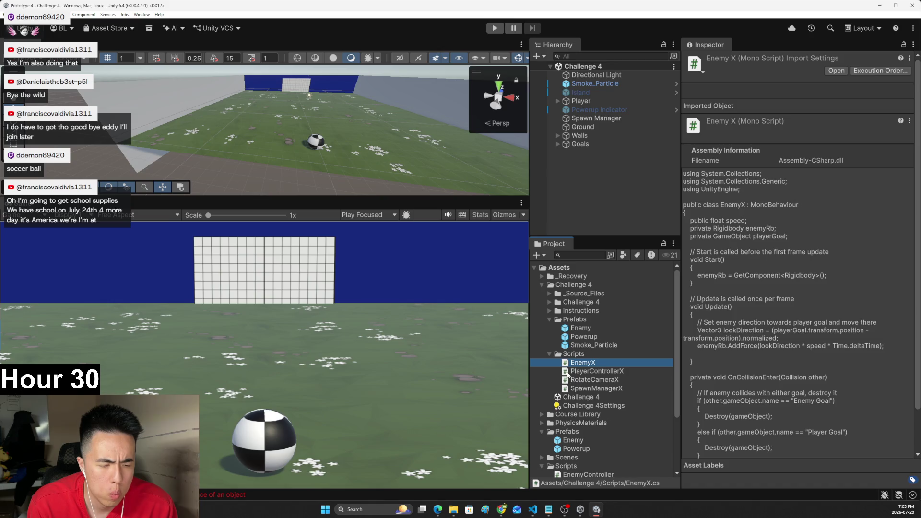
{"action": "double_click", "coordinate": [568, 372]}
- Inspect the PowerupCooldown coroutine's wait, hasPowerup reset, indicator hiding, and the enemy collision handler
{"action": "scroll", "coordinate": [918, 274], "scroll_direction": "down", "scroll_amount": 13}
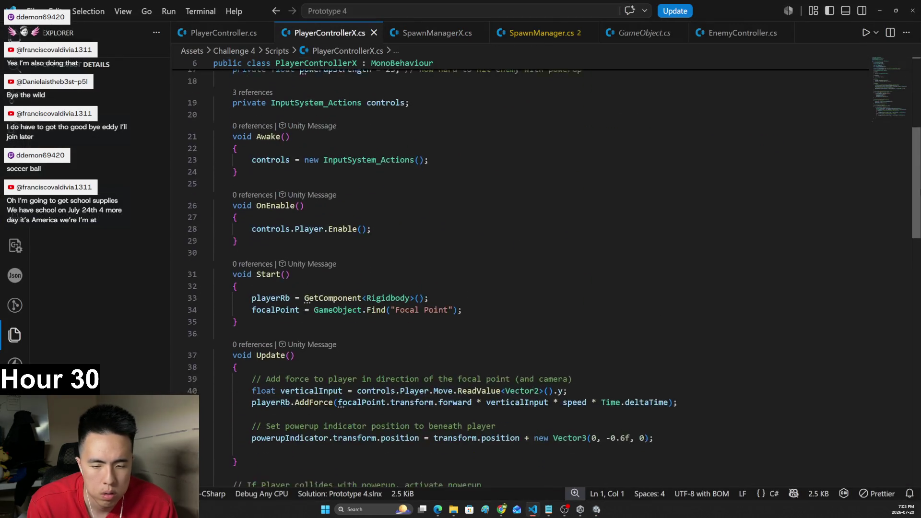
{"action": "scroll", "coordinate": [918, 274], "scroll_direction": "down", "scroll_amount": 3}
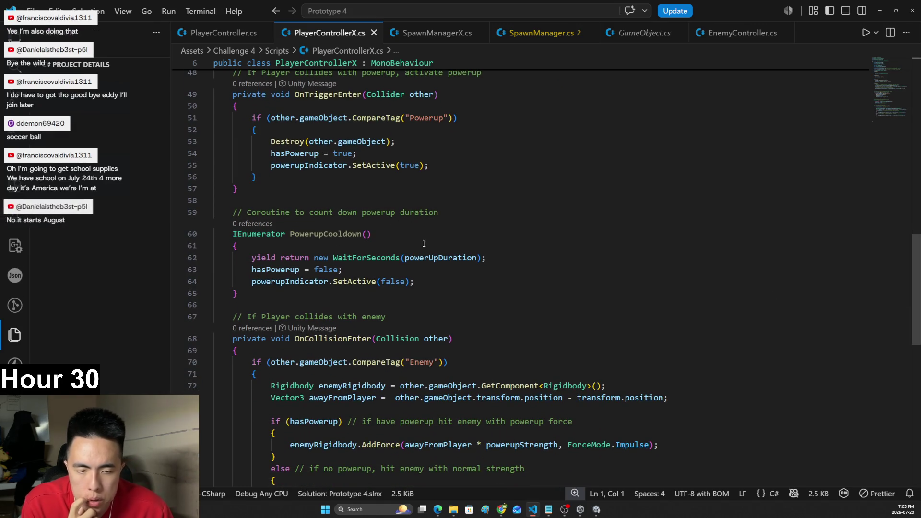
{"action": "left_click", "coordinate": [416, 258]}
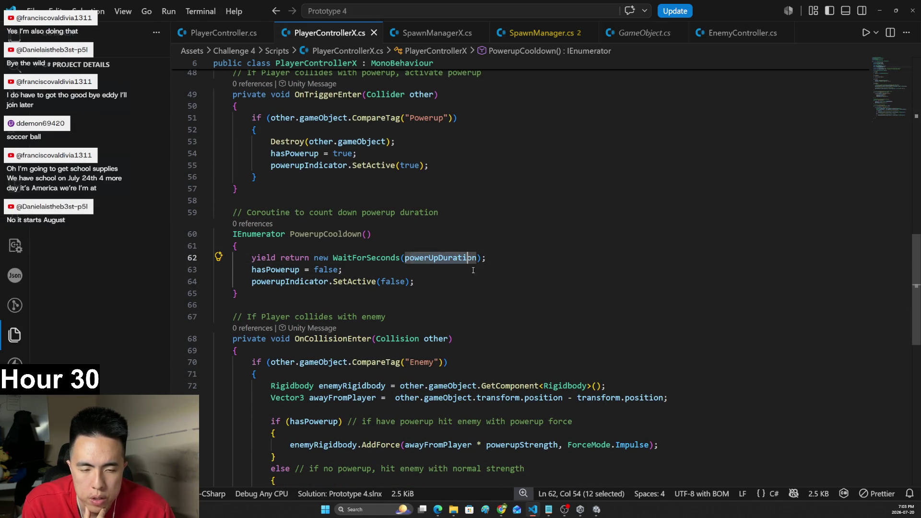
{"action": "key", "text": "Down"}
{"action": "left_click", "coordinate": [246, 271]}
{"action": "left_click", "coordinate": [319, 282]}
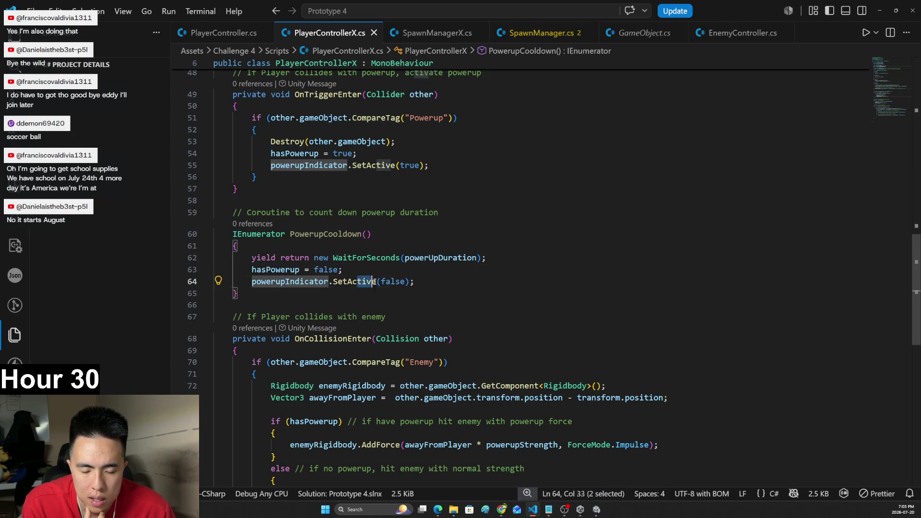
{"action": "left_click_drag", "start_coordinate": [362, 234], "coordinate": [290, 235]}
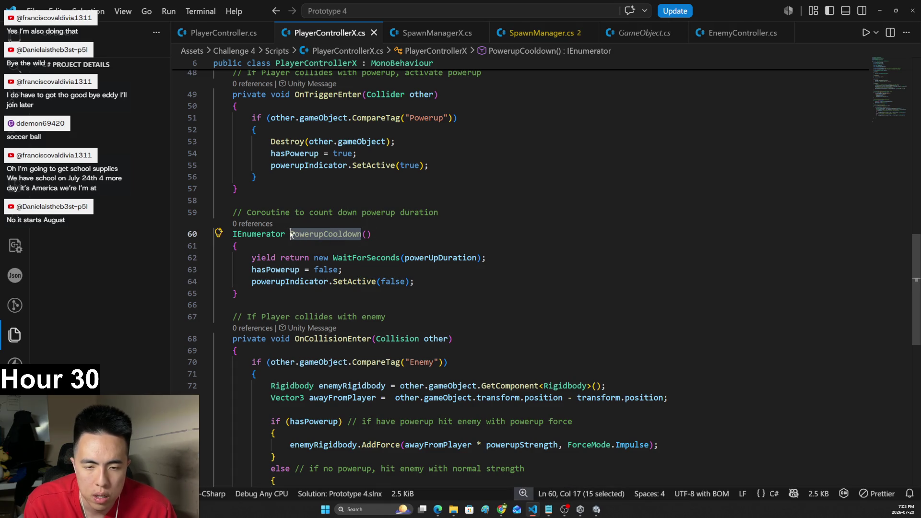
{"action": "left_click", "coordinate": [442, 266]}
{"action": "scroll", "coordinate": [625, 273], "scroll_direction": "down", "scroll_amount": 4}
{"action": "left_click", "coordinate": [282, 217]}
{"action": "scroll", "coordinate": [367, 247], "scroll_direction": "up", "scroll_amount": 8}
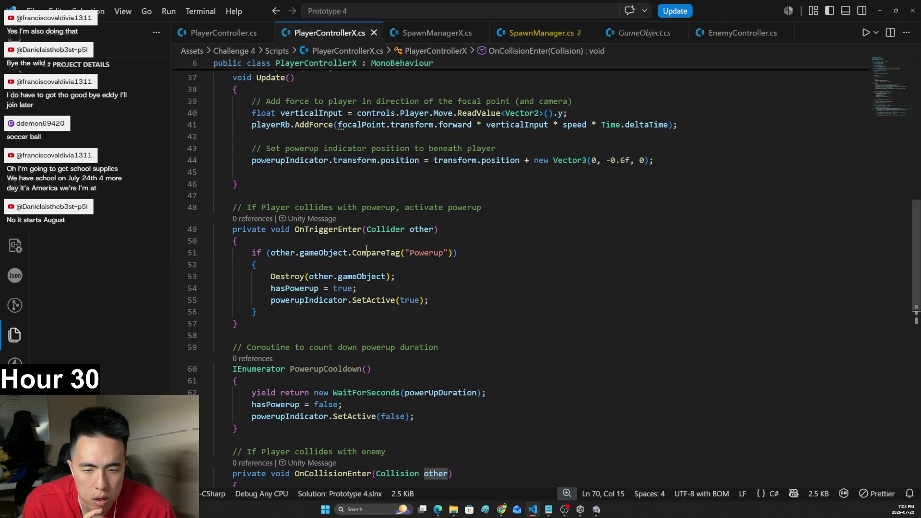
- Add StartCoroutine(PowerupCooldown()); after the indicator activation in the pickup block and save
{"action": "left_click", "coordinate": [287, 261]}
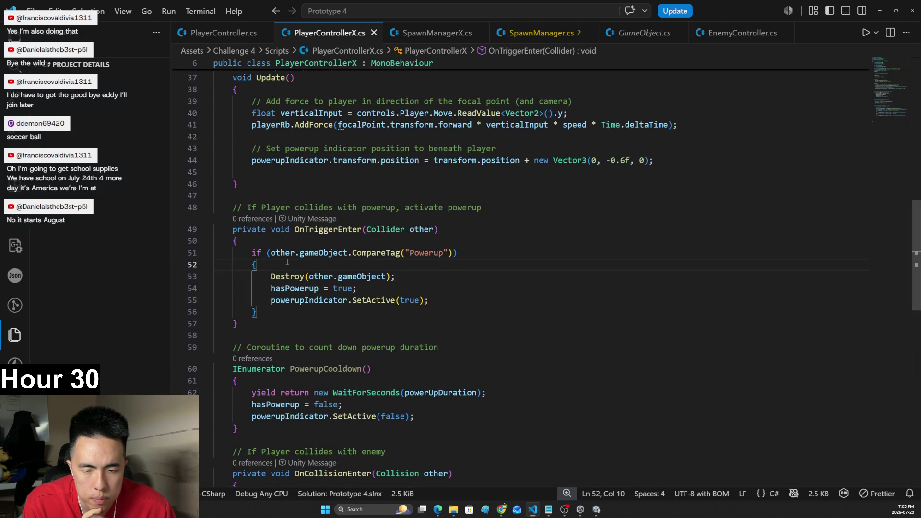
{"action": "left_click", "coordinate": [291, 288]}
{"action": "left_click", "coordinate": [293, 308]}
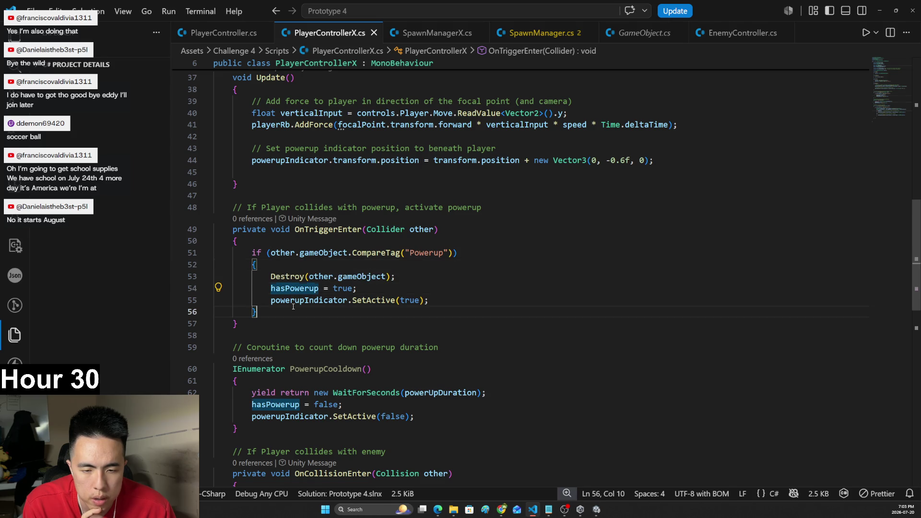
{"action": "left_click", "coordinate": [449, 302]}
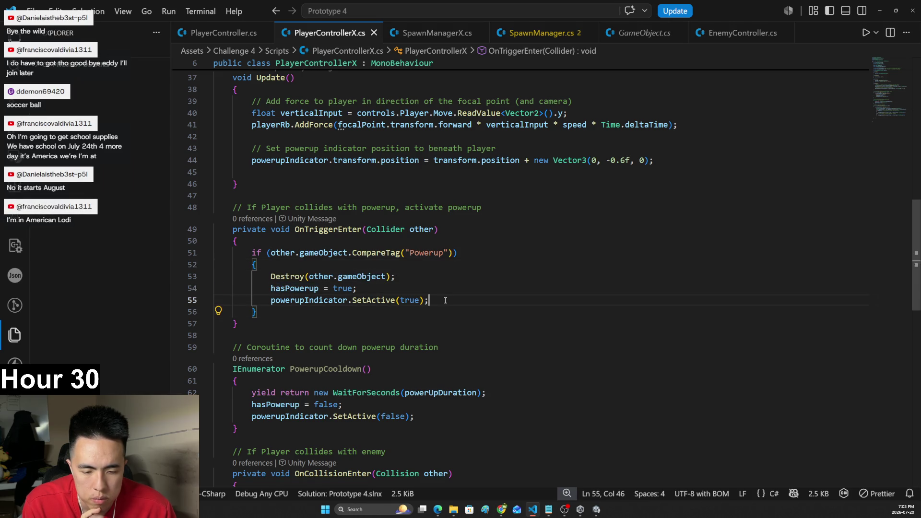
{"action": "key", "text": "Return"}
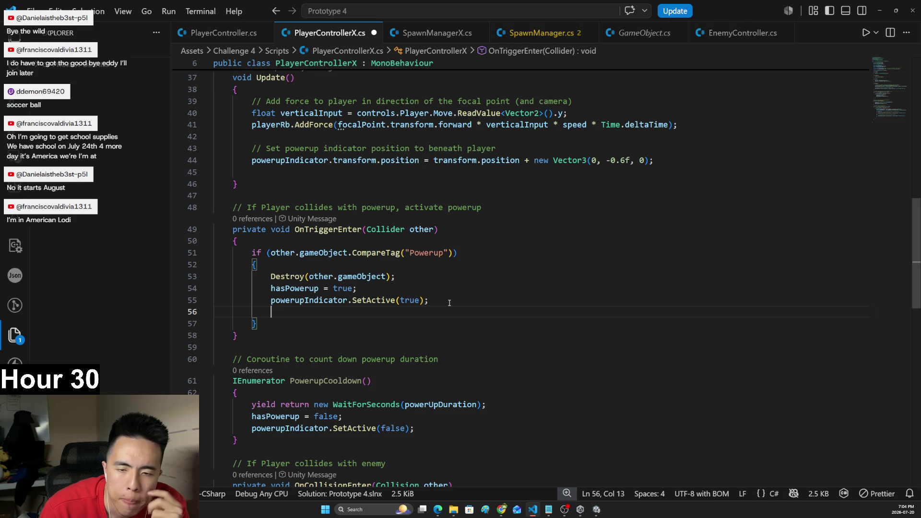
{"action": "type", "text": "Start"}
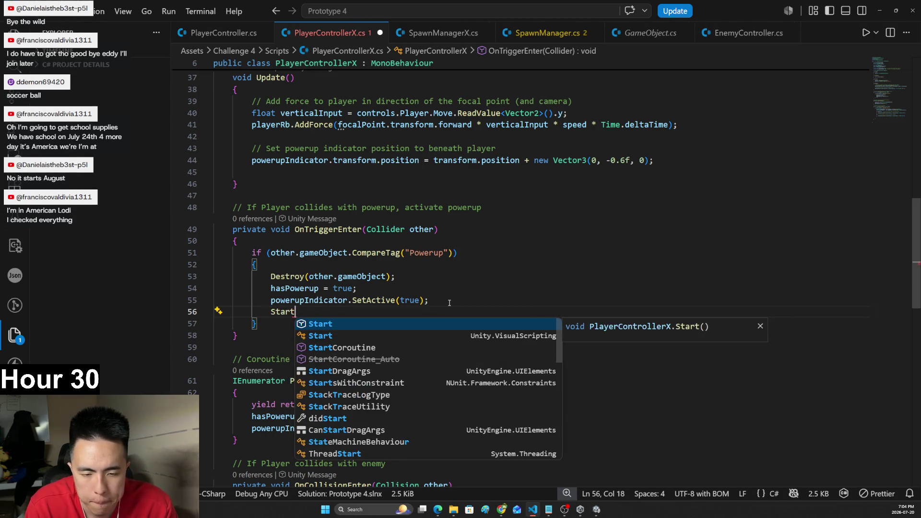
{"action": "type", "text": "Coroutine(PowerupCooldown());"}
{"action": "key", "text": "ctrl+s"}
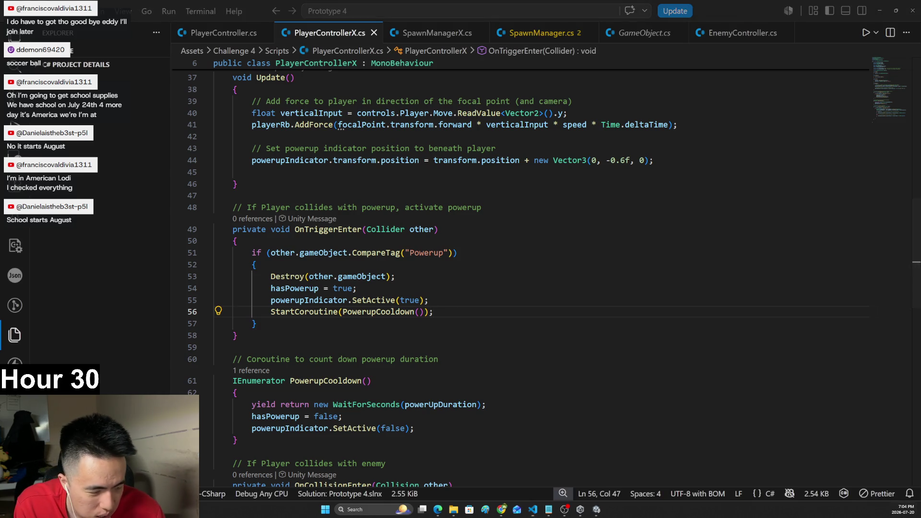
- Check a date in the taskbar calendar, then return to Unity so the scripts recompile
{"action": "left_click", "coordinate": [902, 509]}
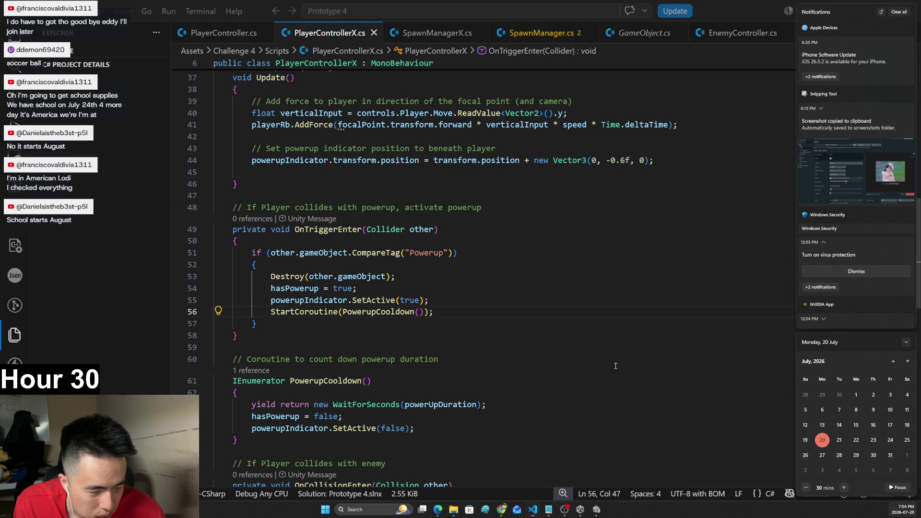
{"action": "left_click", "coordinate": [615, 366]}
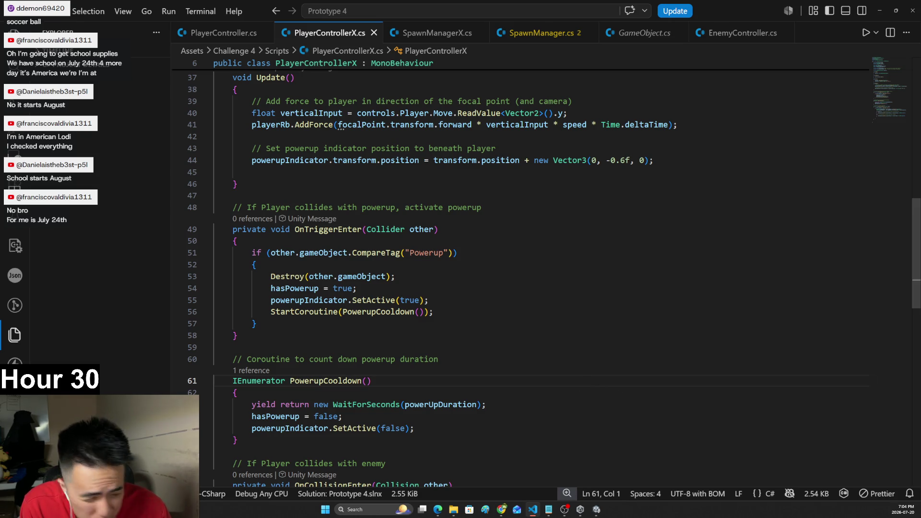
{"action": "left_click", "coordinate": [911, 509]}
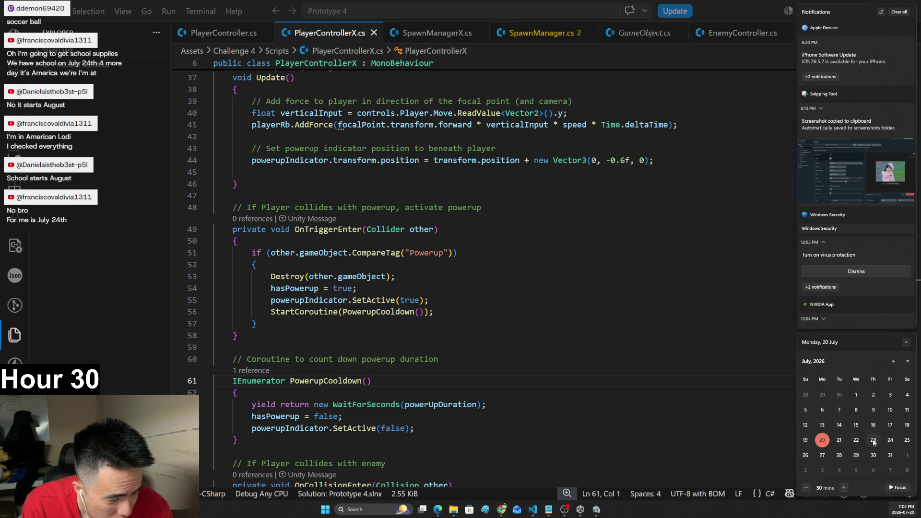
{"action": "left_click", "coordinate": [561, 356]}
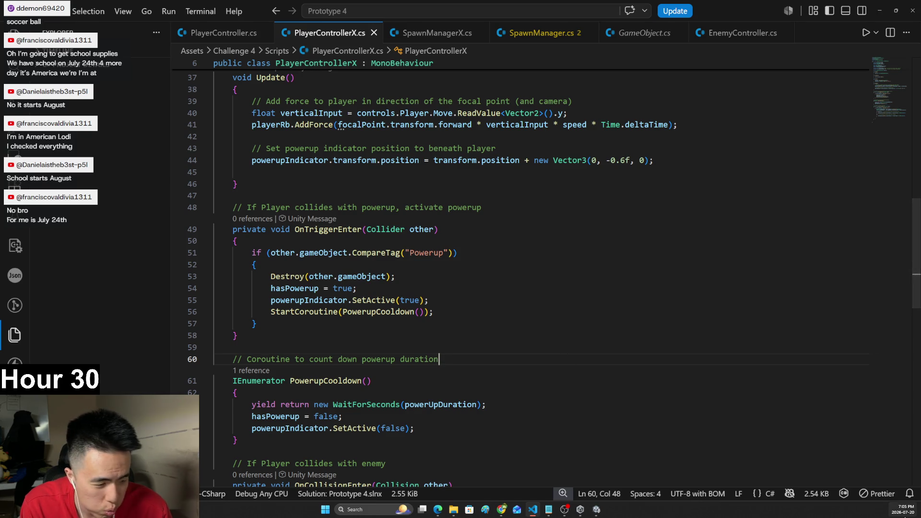
{"action": "key", "text": "super+n"}
{"action": "left_click", "coordinate": [615, 378]}
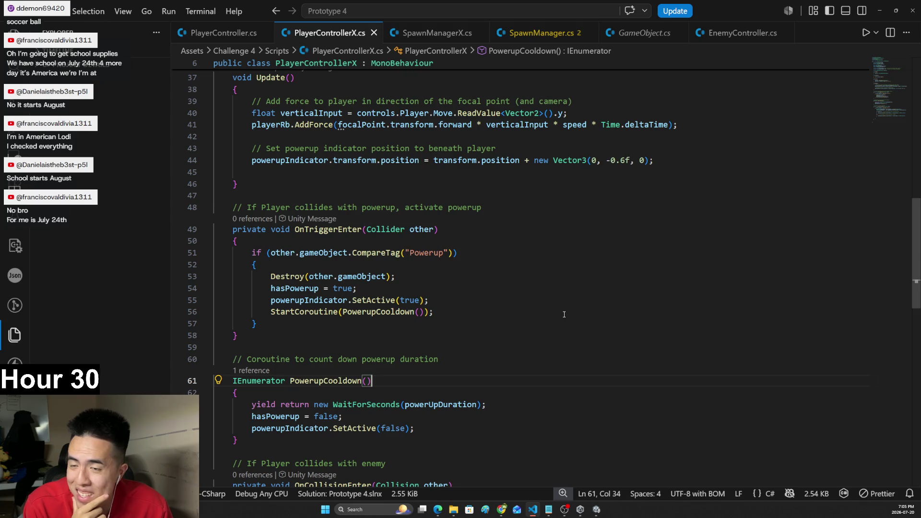
{"action": "left_click", "coordinate": [596, 509]}
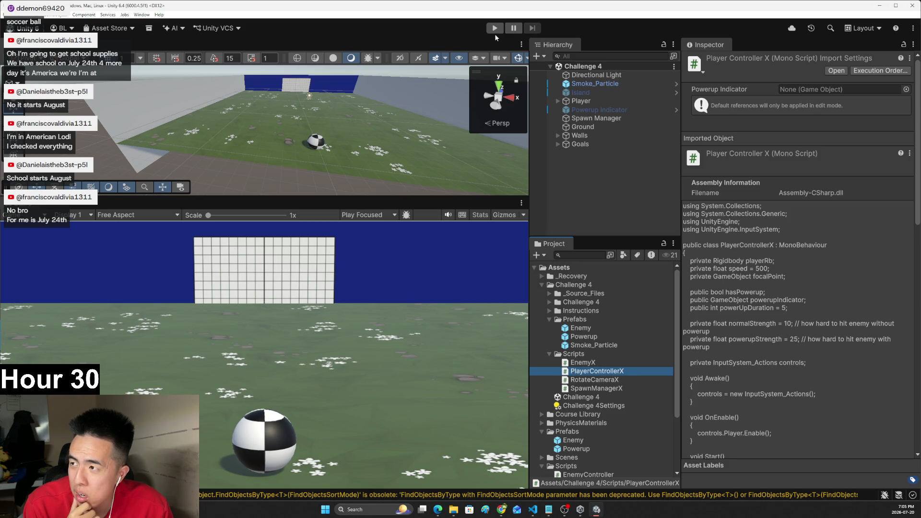
- Enter Play mode, turn the camera around the player, and roll toward the goal
{"action": "left_click", "coordinate": [495, 29]}
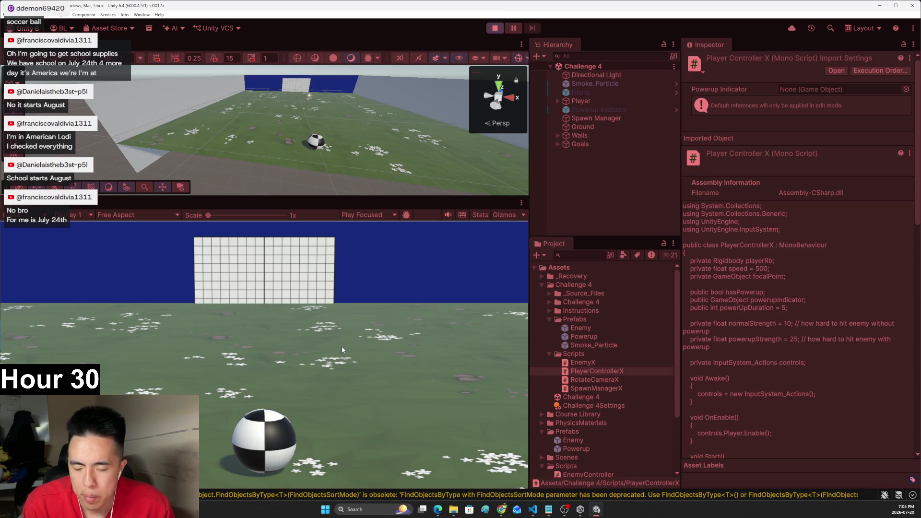
{"action": "key", "text": "a"}
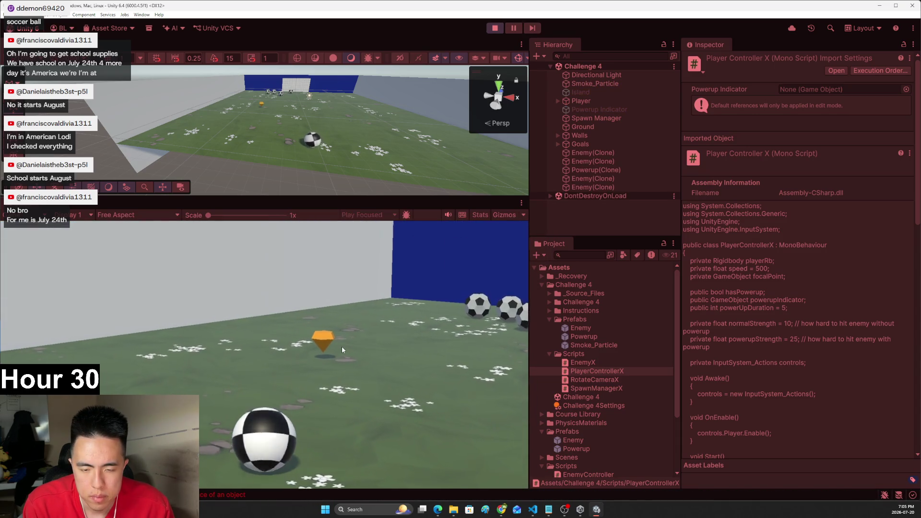
{"action": "key", "text": "d"}
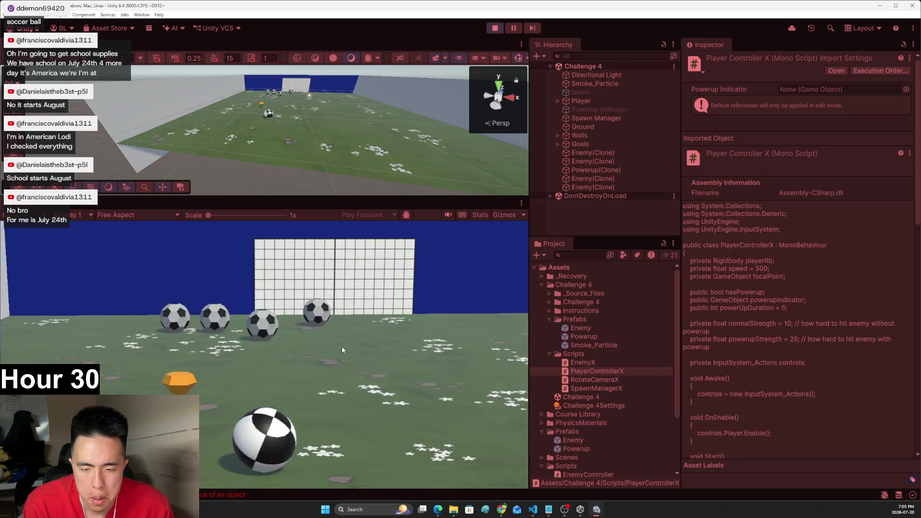
{"action": "key", "text": "d"}
{"action": "key", "text": "a"}
{"action": "key", "text": "w"}
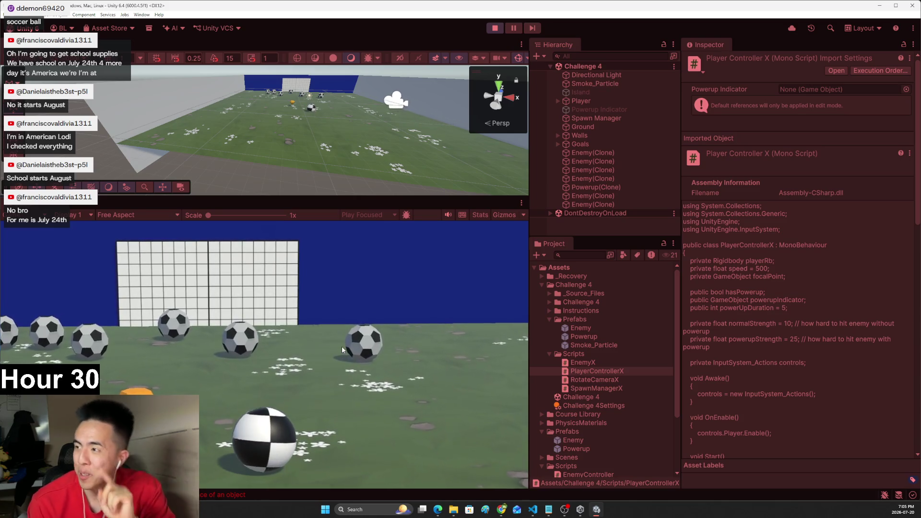
{"action": "key", "text": "a"}
{"action": "key", "text": "d"}
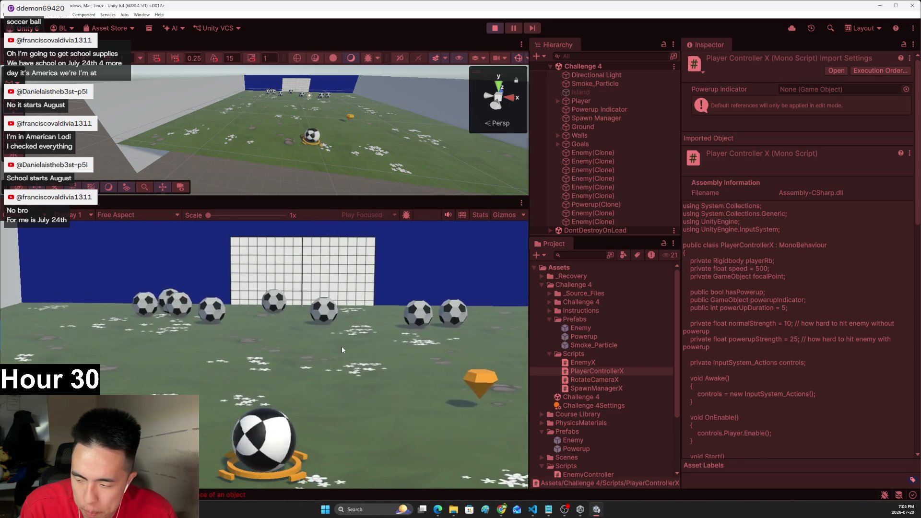
- Steer the player past the enemy balls onto the powerup by the dark wall, then reopen PlayerControllerX
{"action": "key", "text": "a"}
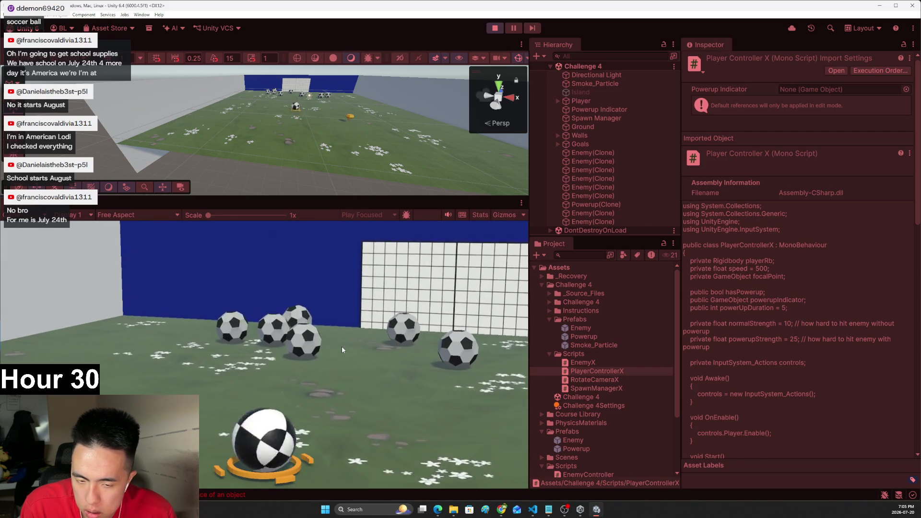
{"action": "key", "text": "a"}
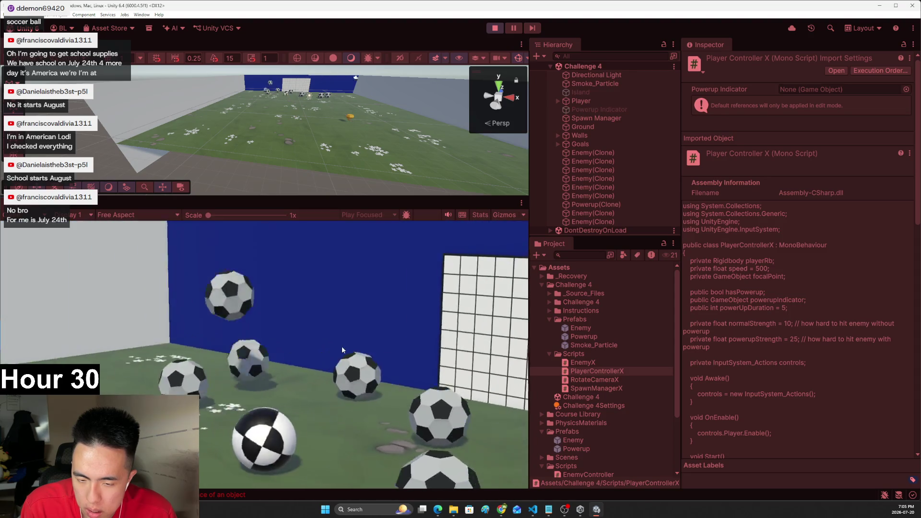
{"action": "key", "text": "a"}
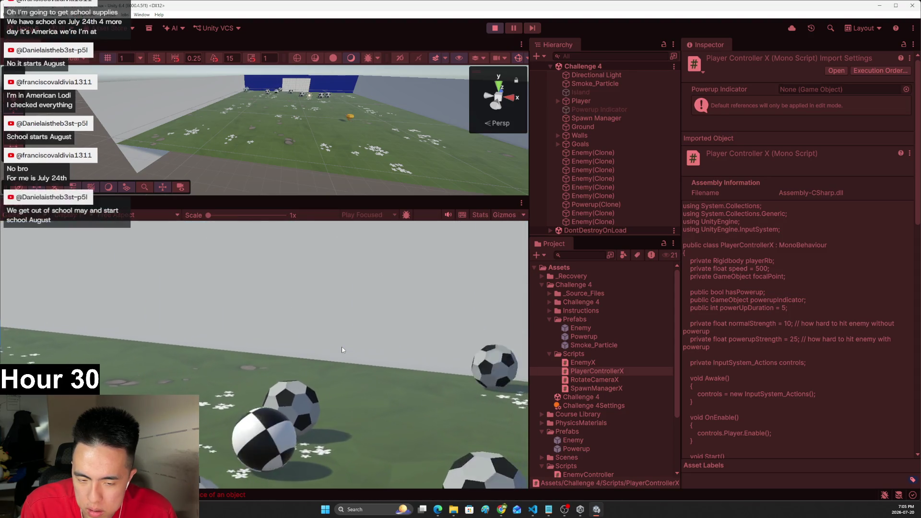
{"action": "key", "text": "a"}
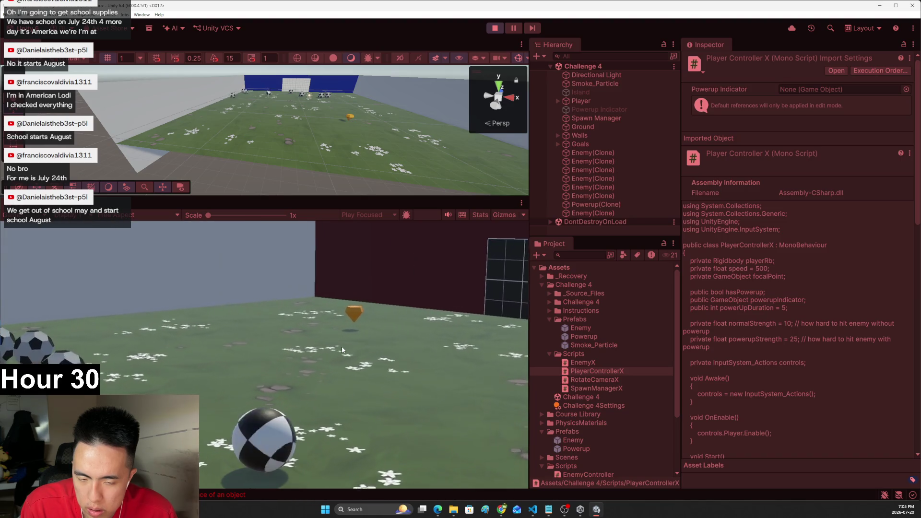
{"action": "key", "text": "a"}
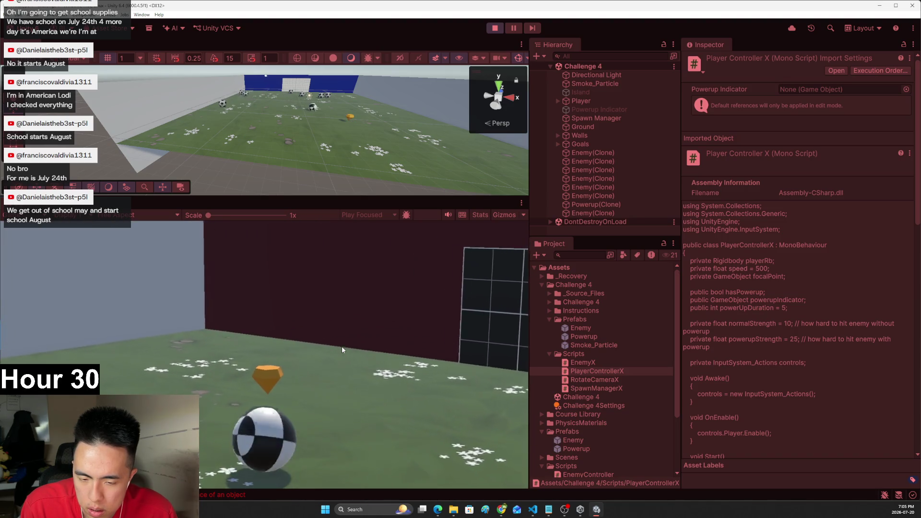
{"action": "key", "text": "a"}
{"action": "key", "text": "w"}
{"action": "key", "text": "a"}
{"action": "key", "text": "w"}
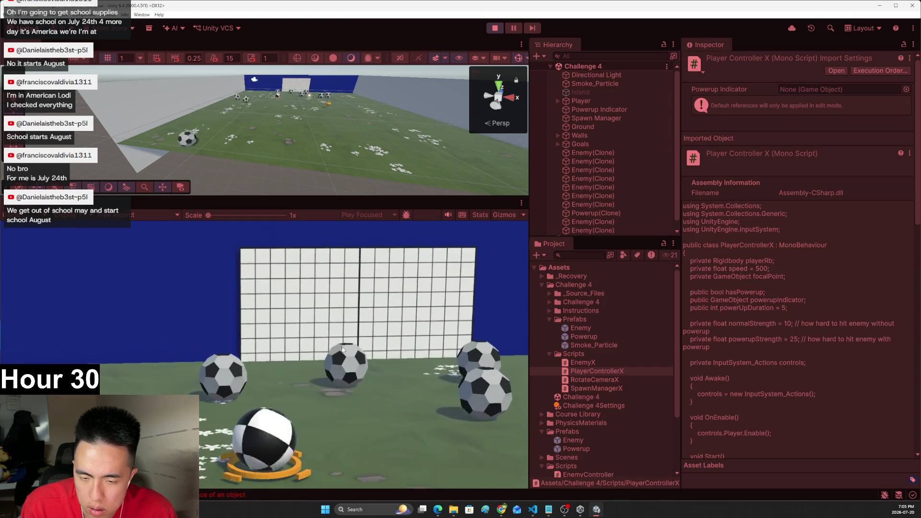
{"action": "key", "text": "a"}
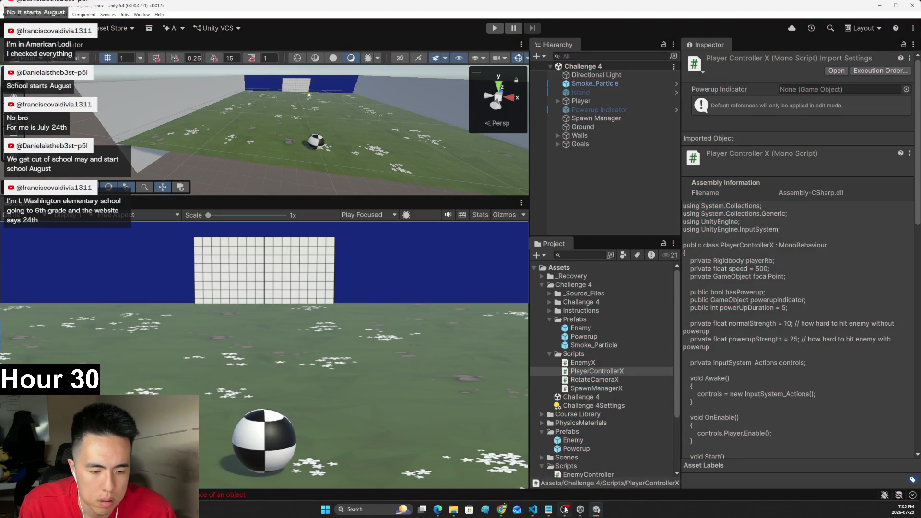
{"action": "left_click", "coordinate": [533, 510]}
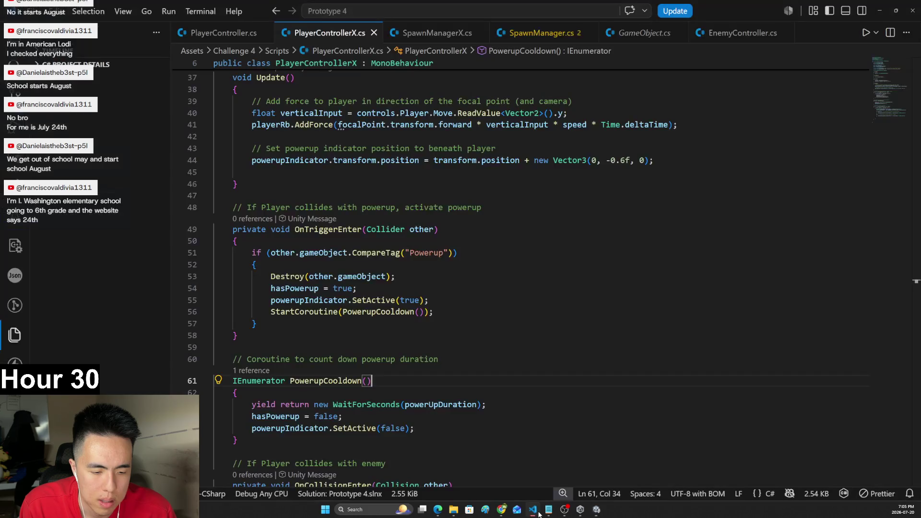
- Jump from the OnCollisionEnter force line to the powerupStrength = 25 declaration, then return to Unity
{"action": "scroll", "coordinate": [409, 291], "scroll_direction": "down", "scroll_amount": 7}
{"action": "scroll", "coordinate": [409, 291], "scroll_direction": "up", "scroll_amount": 2}
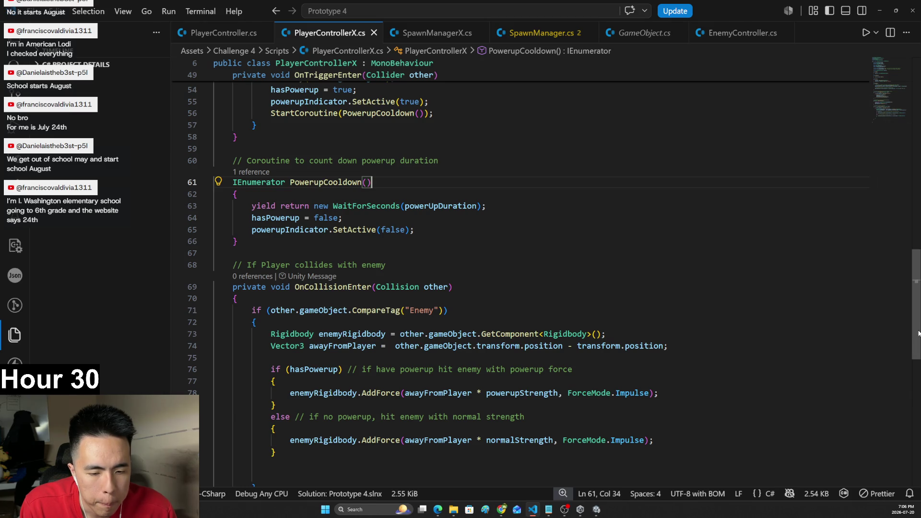
{"action": "scroll", "coordinate": [918, 333], "scroll_direction": "down", "scroll_amount": 1}
{"action": "left_click_drag", "start_coordinate": [363, 357], "coordinate": [519, 356]}
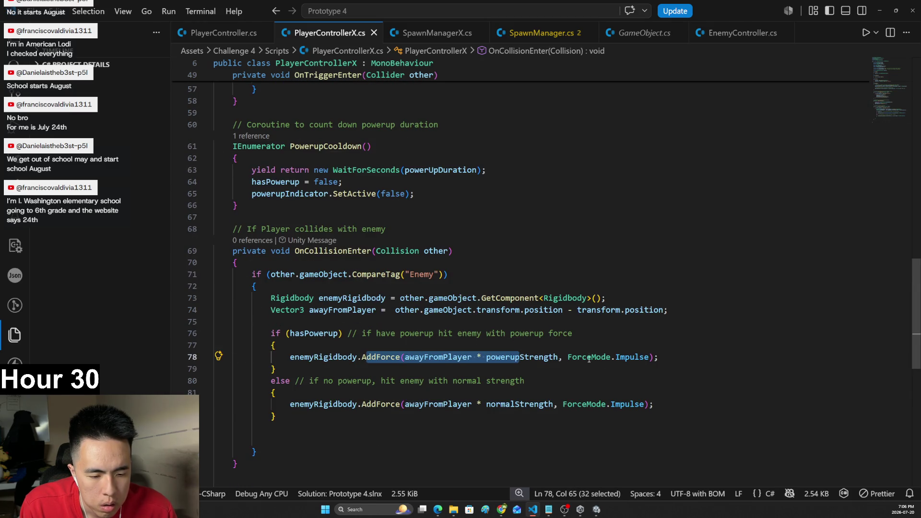
{"action": "left_click", "coordinate": [618, 358]}
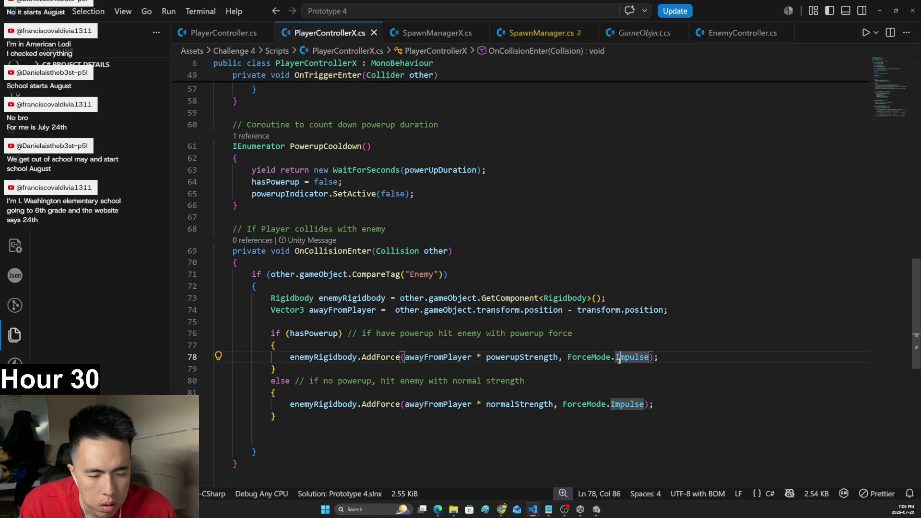
{"action": "left_click", "coordinate": [540, 358], "text": "ctrl"}
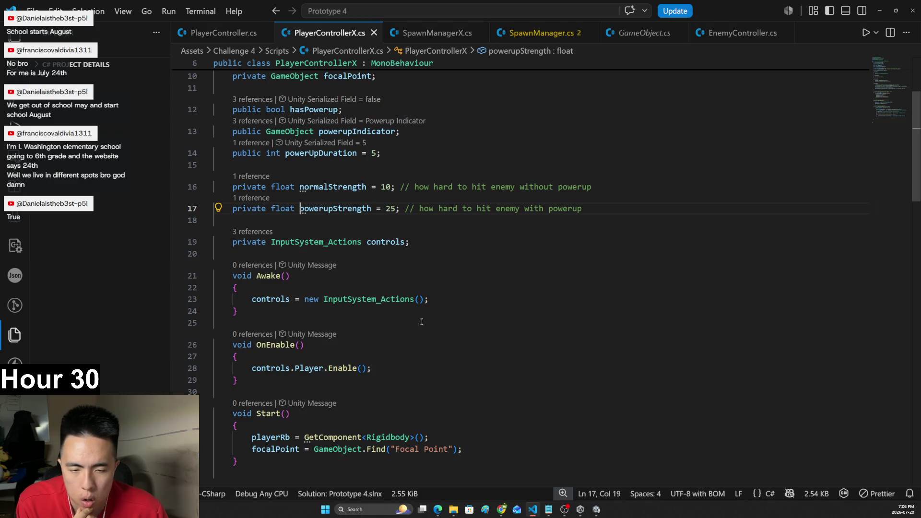
{"action": "left_click", "coordinate": [596, 509]}
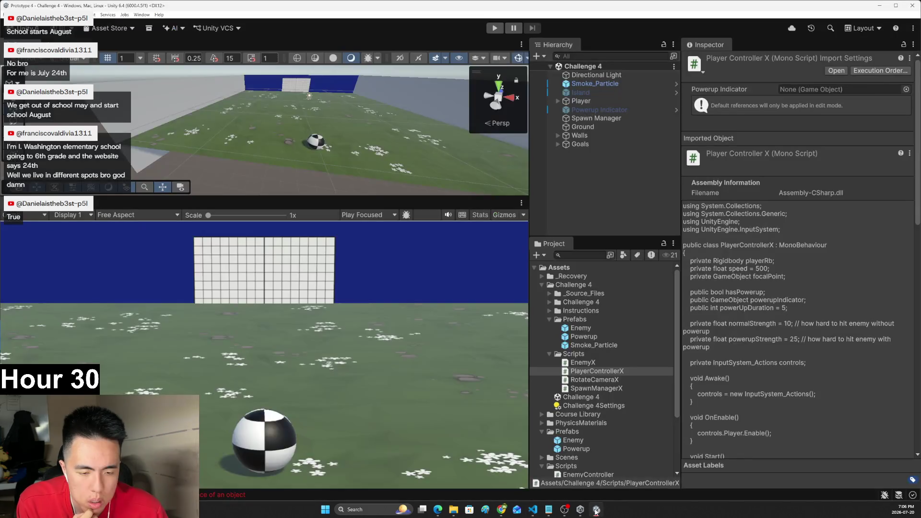
- Mark step 5, 'The powerup never goes away', as complete on the Challenge 4 page
{"action": "left_click", "coordinate": [595, 510]}
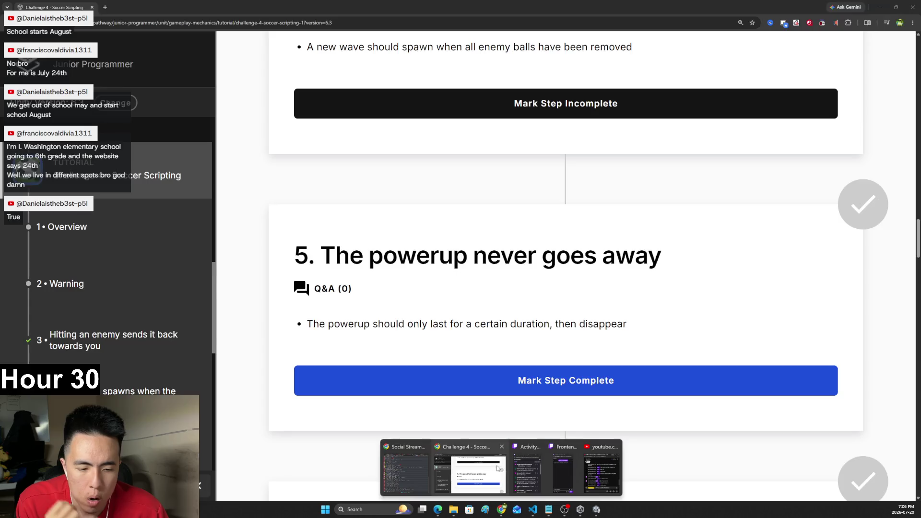
{"action": "left_click", "coordinate": [478, 472]}
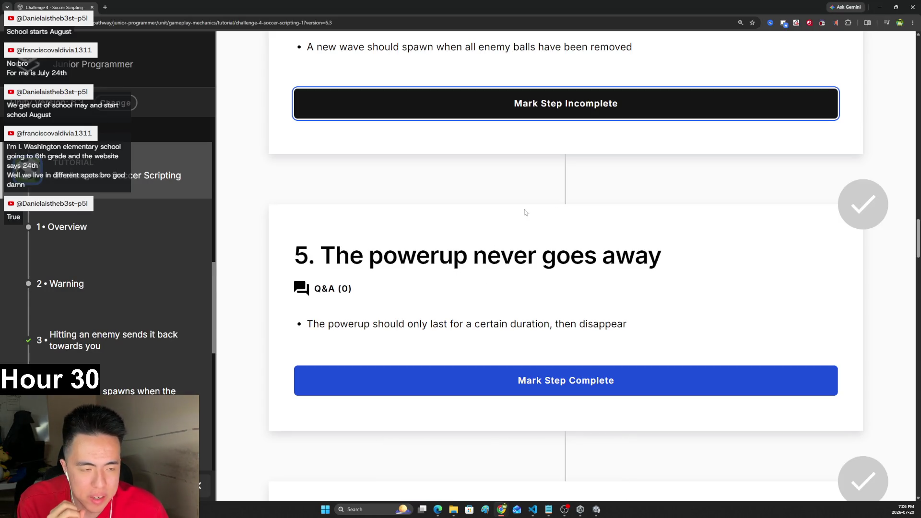
{"action": "scroll", "coordinate": [486, 207], "scroll_direction": "down", "scroll_amount": 1}
{"action": "scroll", "coordinate": [487, 207], "scroll_direction": "down", "scroll_amount": 3}
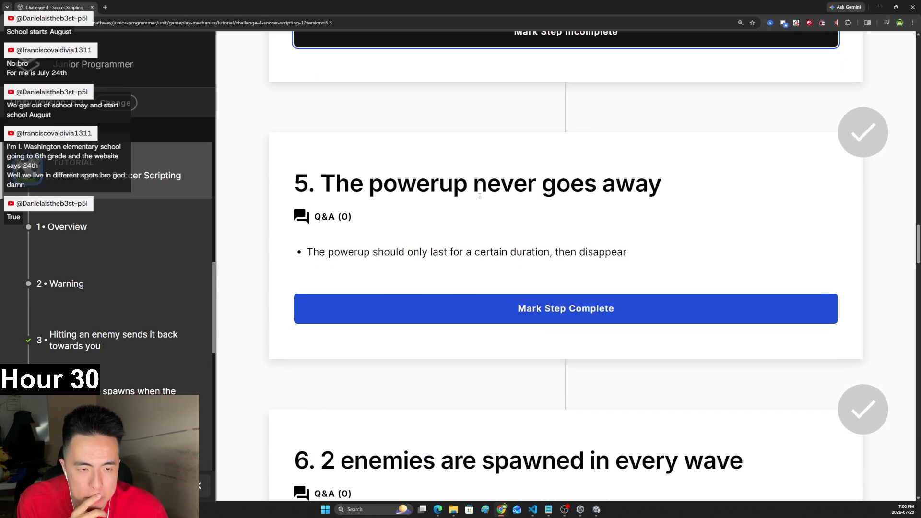
{"action": "left_click", "coordinate": [499, 240]}
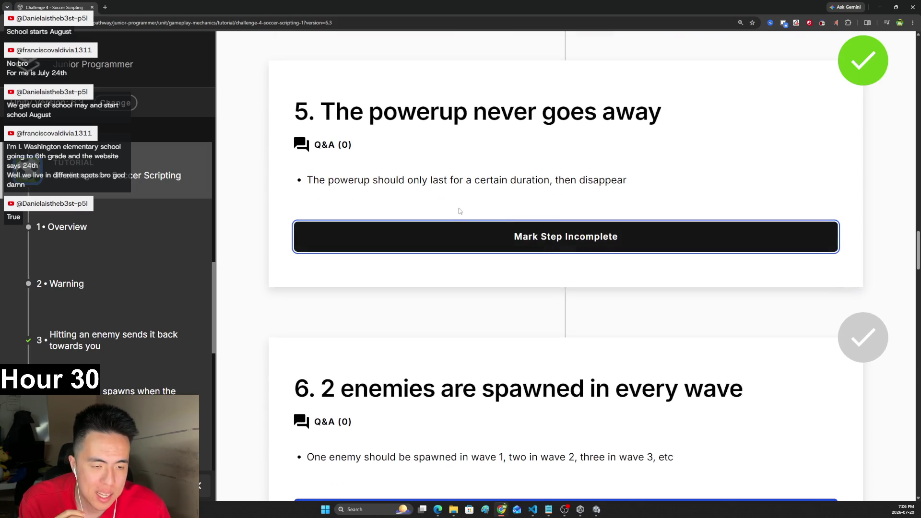
- Read step 6's per-wave enemy count requirement, then return to PlayerControllerX.cs
{"action": "scroll", "coordinate": [460, 211], "scroll_direction": "down", "scroll_amount": 2}
{"action": "scroll", "coordinate": [472, 223], "scroll_direction": "down", "scroll_amount": 2}
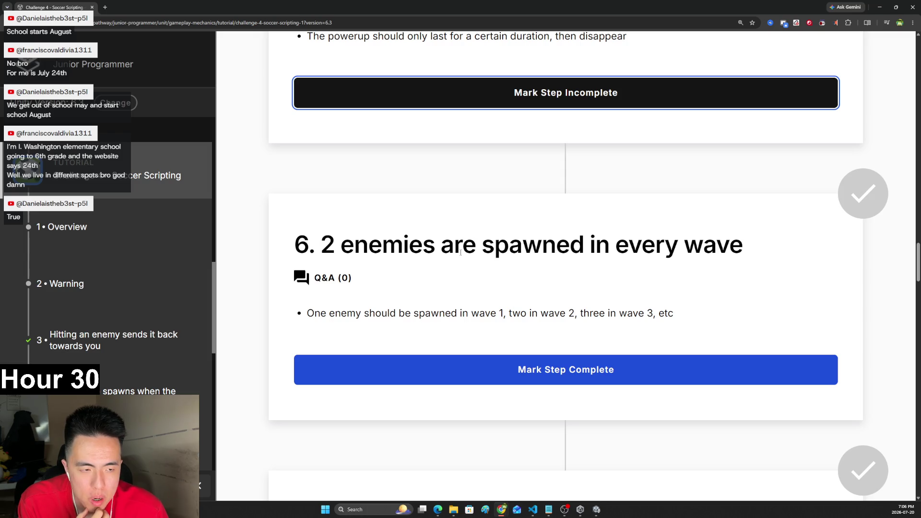
{"action": "left_click", "coordinate": [320, 318]}
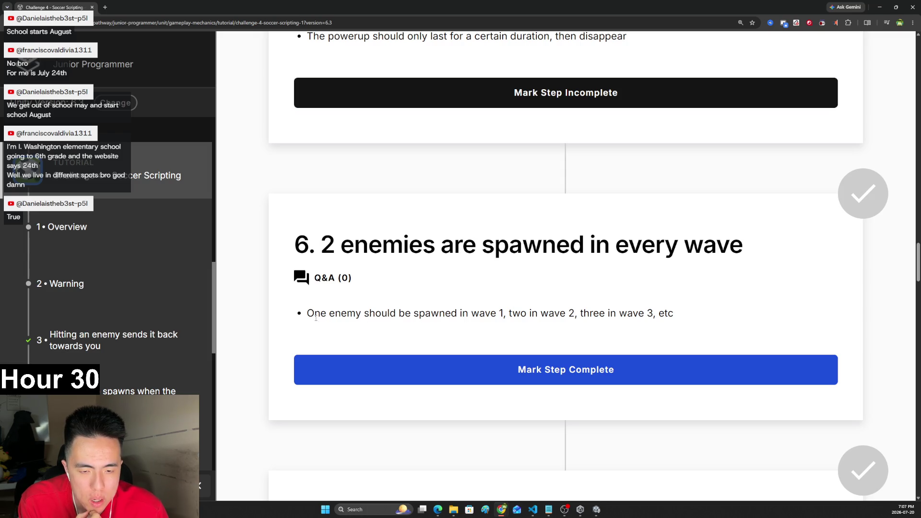
{"action": "left_click_drag", "start_coordinate": [369, 313], "coordinate": [594, 312]}
{"action": "left_click", "coordinate": [597, 510]}
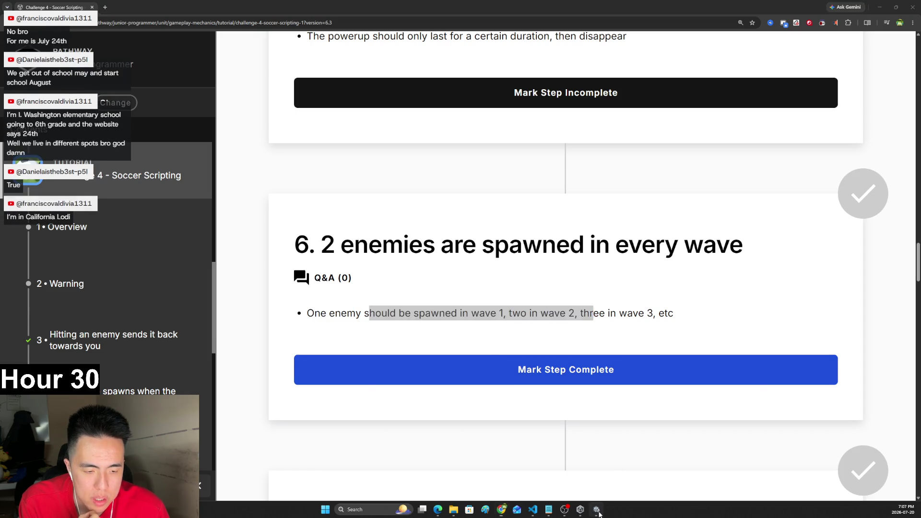
{"action": "left_click", "coordinate": [598, 512]}
{"action": "left_click", "coordinate": [532, 509]}
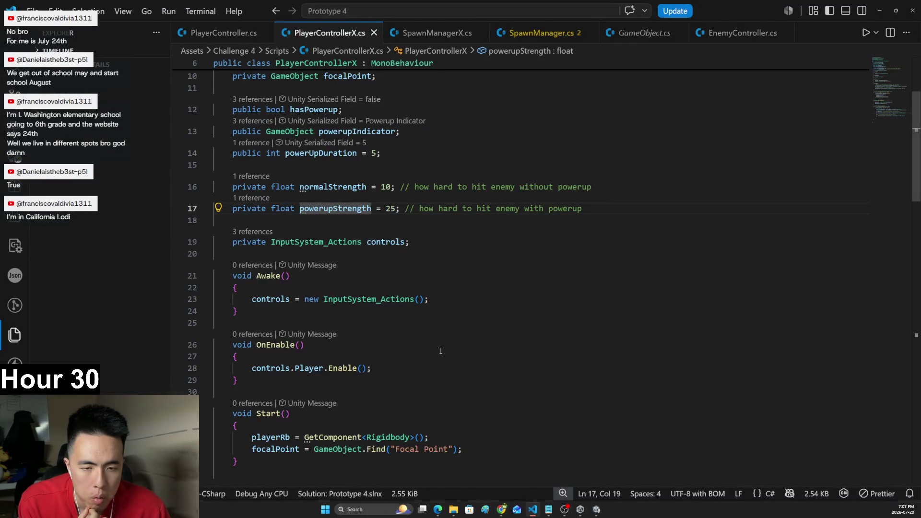
- Look through SpawnManager.cs and close it
{"action": "left_click", "coordinate": [533, 33]}
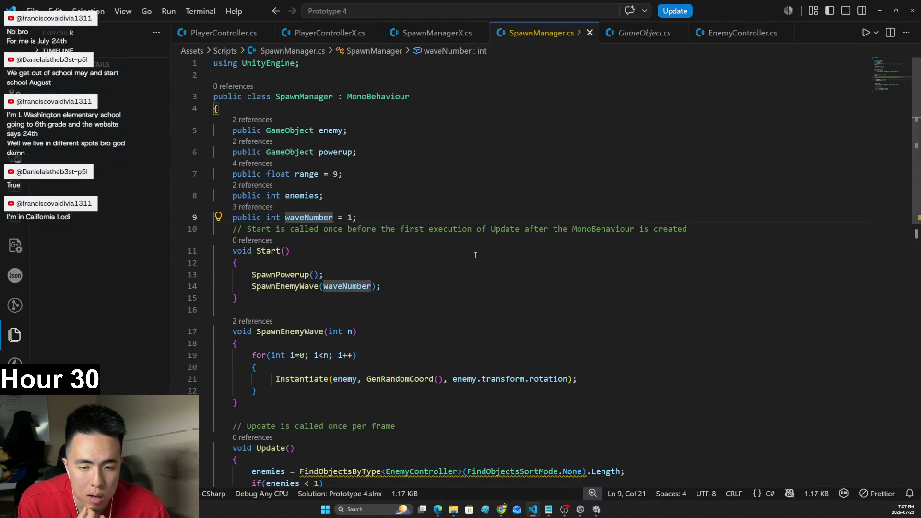
{"action": "scroll", "coordinate": [347, 240], "scroll_direction": "down", "scroll_amount": 3}
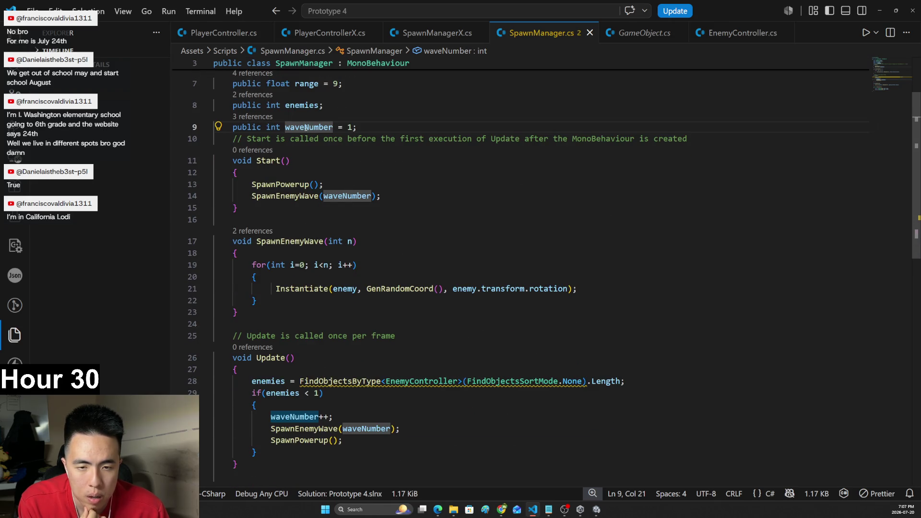
{"action": "scroll", "coordinate": [422, 219], "scroll_direction": "down", "scroll_amount": 6}
{"action": "scroll", "coordinate": [421, 220], "scroll_direction": "up", "scroll_amount": 6}
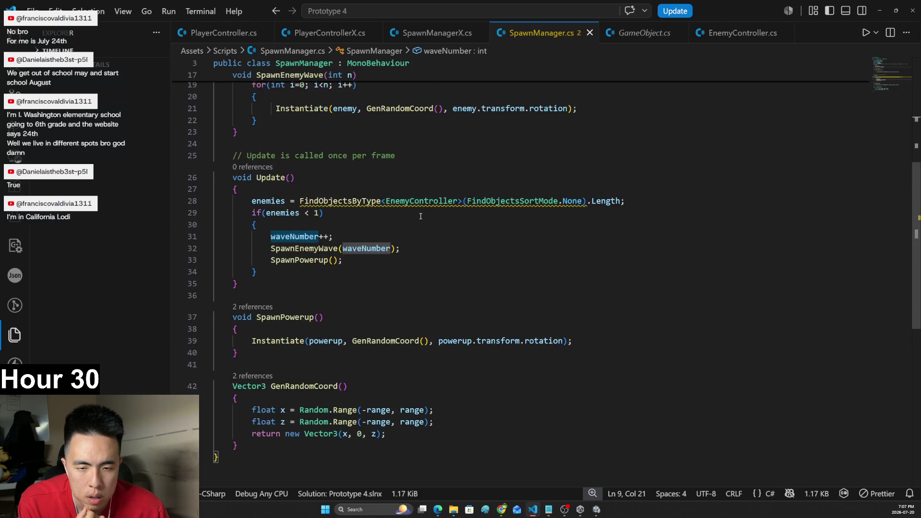
{"action": "scroll", "coordinate": [407, 220], "scroll_direction": "up", "scroll_amount": 1}
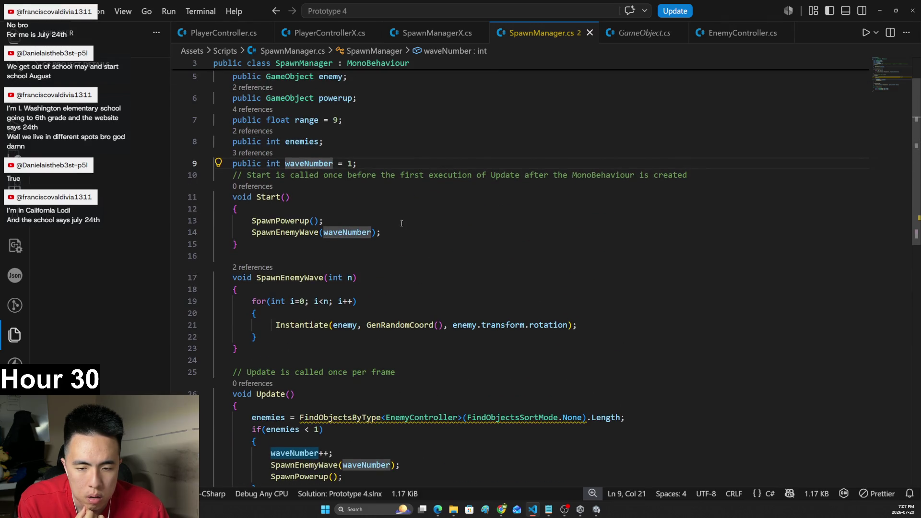
{"action": "left_click", "coordinate": [590, 33]}
- Locate the enemiesToSpawn parameter of SpawnEnemyWave in SpawnManagerX.cs
{"action": "left_click", "coordinate": [428, 39]}
{"action": "scroll", "coordinate": [438, 315], "scroll_direction": "down", "scroll_amount": 3}
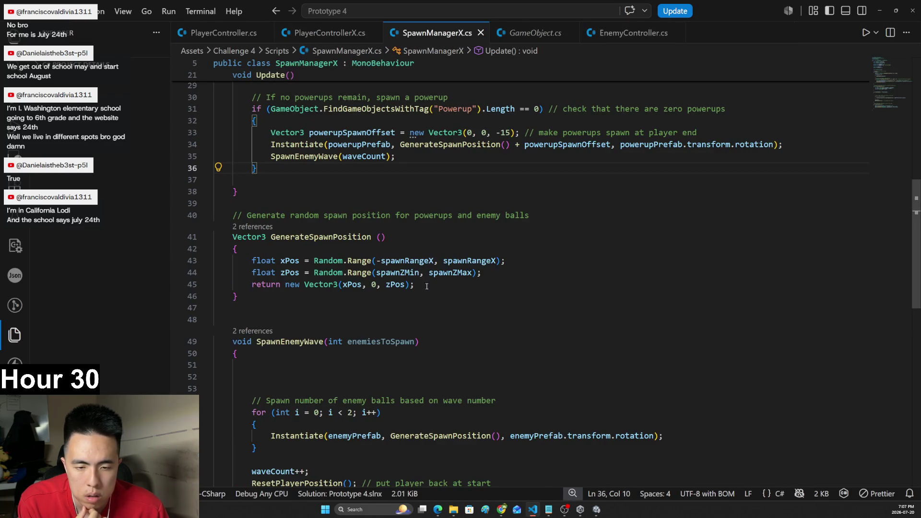
{"action": "left_click_drag", "start_coordinate": [414, 270], "coordinate": [347, 270]}
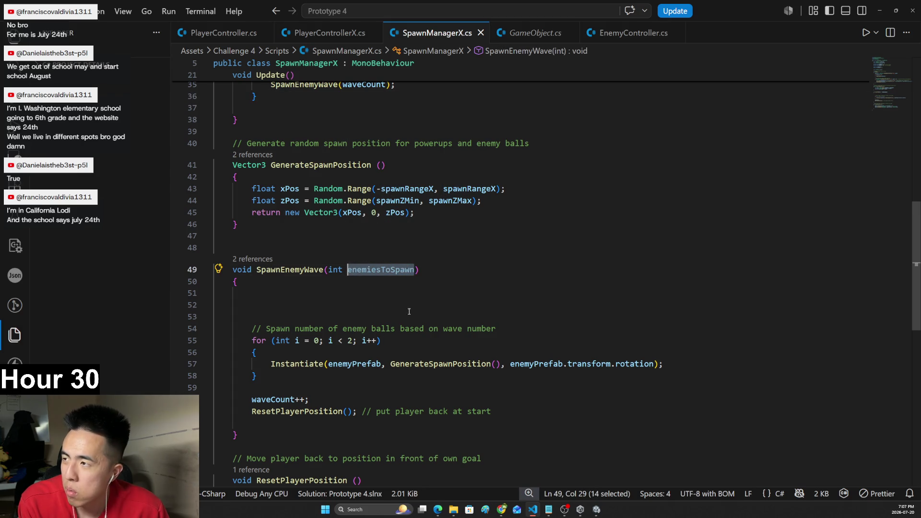
{"action": "left_click", "coordinate": [434, 328]}
{"action": "scroll", "coordinate": [525, 294], "scroll_direction": "up", "scroll_amount": 5}
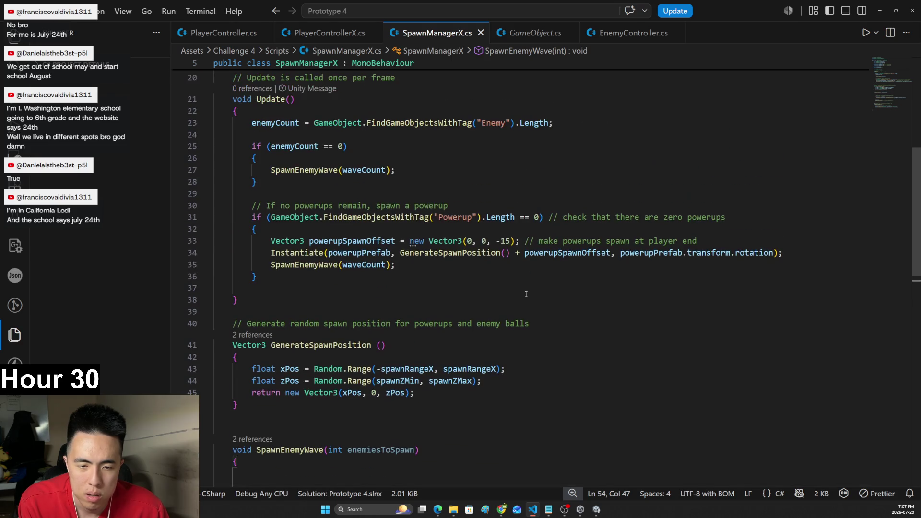
{"action": "scroll", "coordinate": [377, 277], "scroll_direction": "up", "scroll_amount": 3}
{"action": "scroll", "coordinate": [378, 283], "scroll_direction": "down", "scroll_amount": 3}
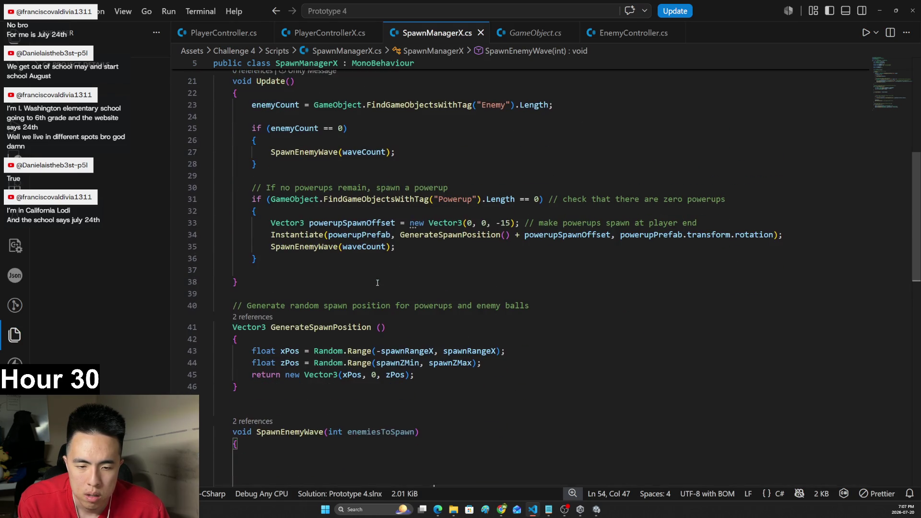
{"action": "left_click_drag", "start_coordinate": [343, 248], "coordinate": [376, 247]}
{"action": "scroll", "coordinate": [398, 269], "scroll_direction": "down", "scroll_amount": 6}
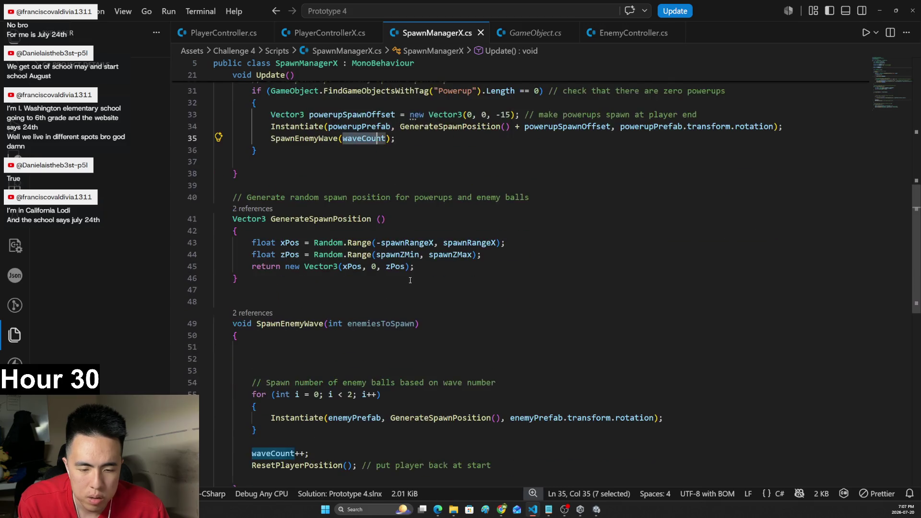
- Replace the loop's hard-coded 2 with enemiesToSpawn, save SpawnManagerX.cs, and return to Unity
{"action": "left_click", "coordinate": [366, 339]}
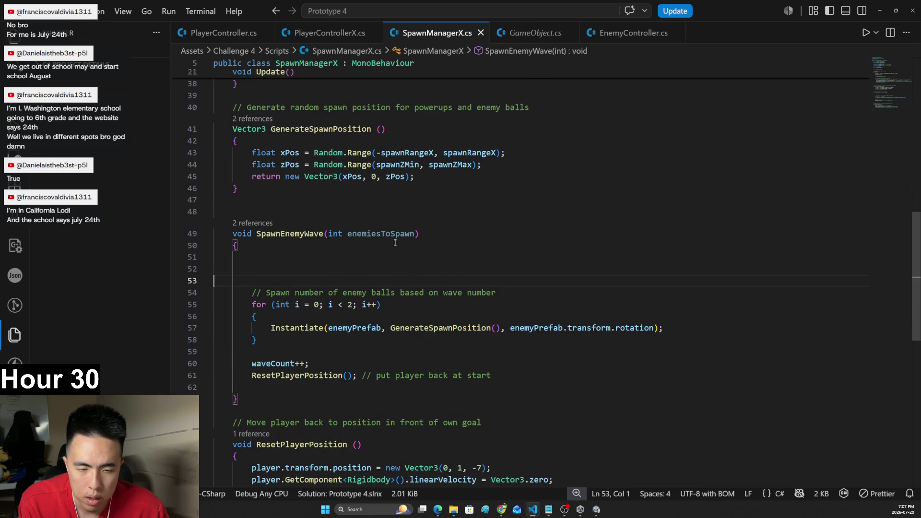
{"action": "left_click_drag", "start_coordinate": [415, 234], "coordinate": [373, 235]}
{"action": "double_click", "coordinate": [372, 235]}
{"action": "key", "text": "ctrl+c"}
{"action": "left_click_drag", "start_coordinate": [354, 304], "coordinate": [345, 304]}
{"action": "key", "text": "ctrl+v"}
{"action": "left_click", "coordinate": [346, 304]}
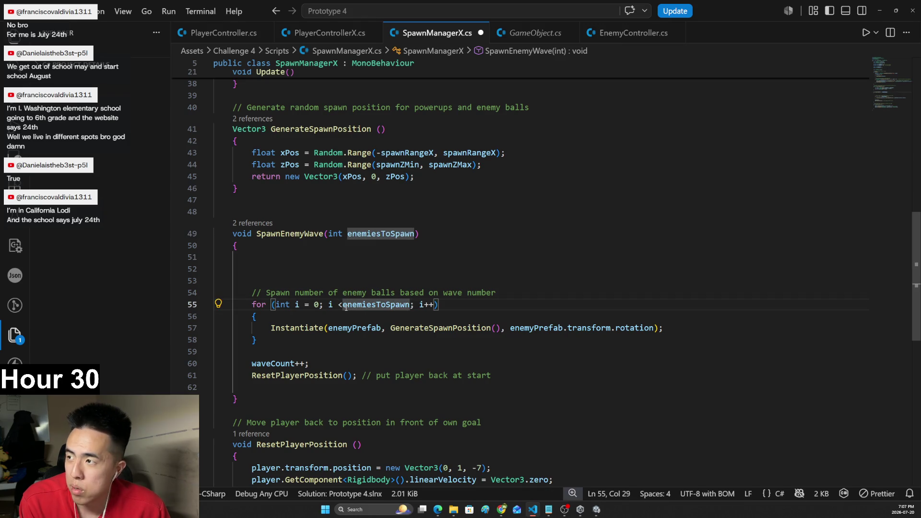
{"action": "key", "text": "BackSpace"}
{"action": "key", "text": "BackSpace"}
{"action": "type", "text": "e"}
{"action": "key", "text": "ctrl+s"}
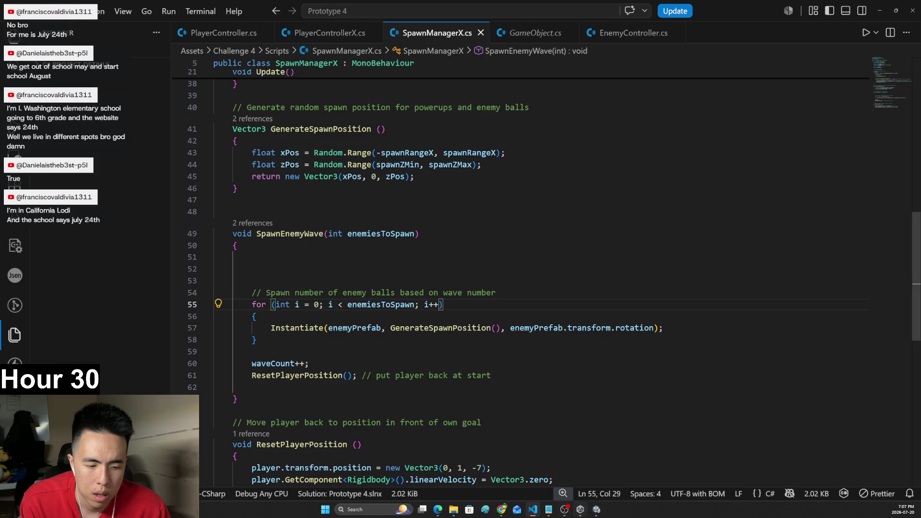
{"action": "mouse_move", "coordinate": [596, 510]}
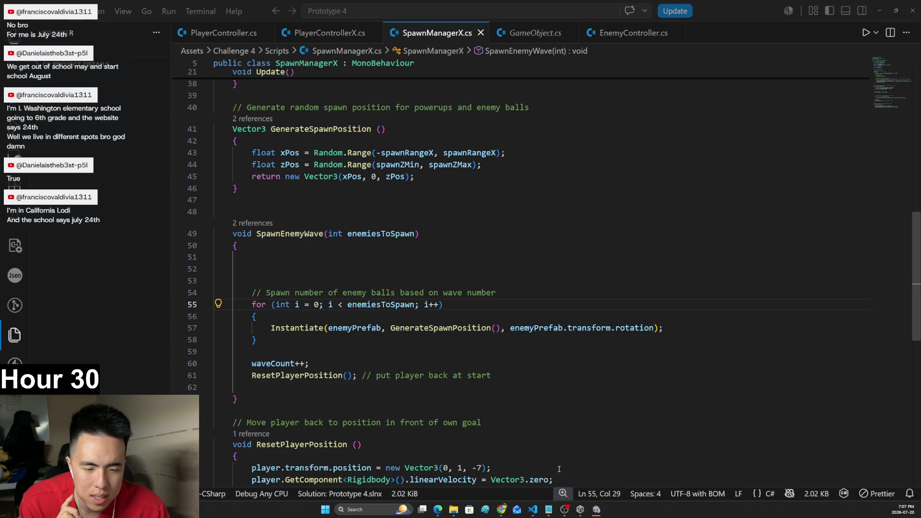
{"action": "left_click", "coordinate": [596, 509]}
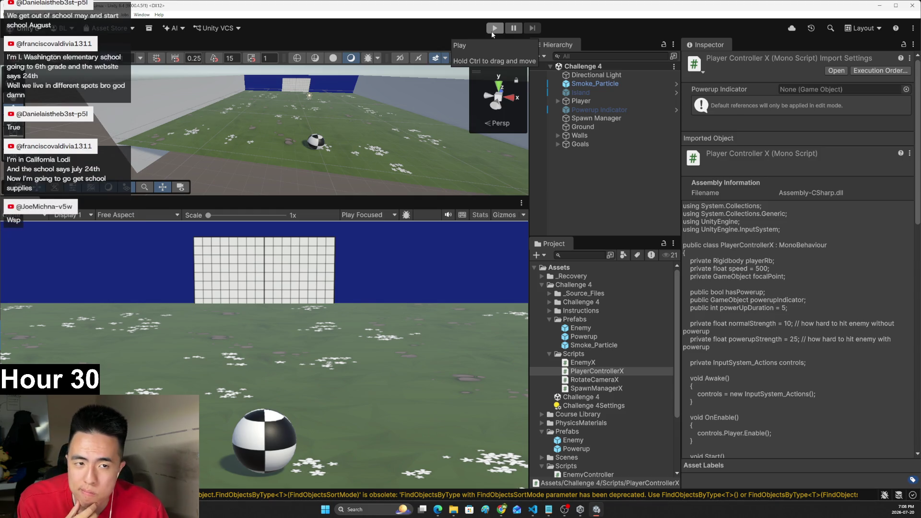
{"action": "left_click", "coordinate": [491, 32]}
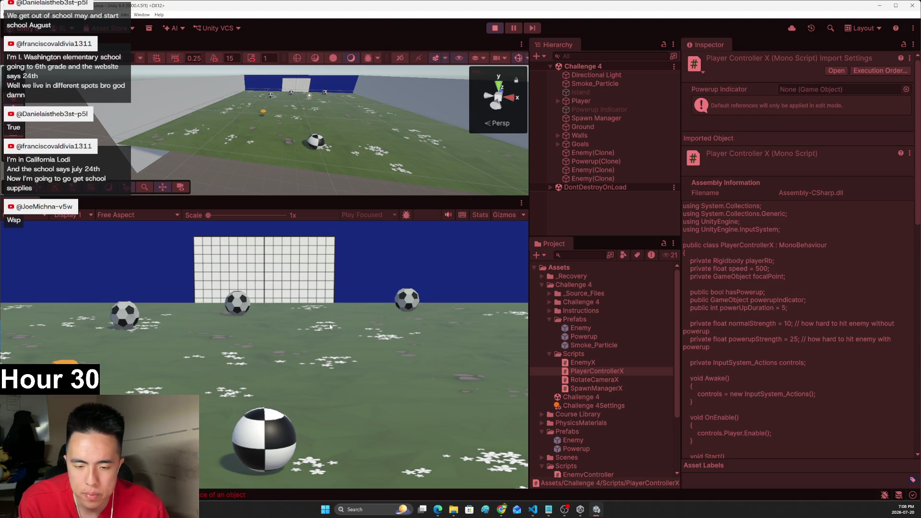
{"action": "key", "text": "Left"}
{"action": "key", "text": "Left"}
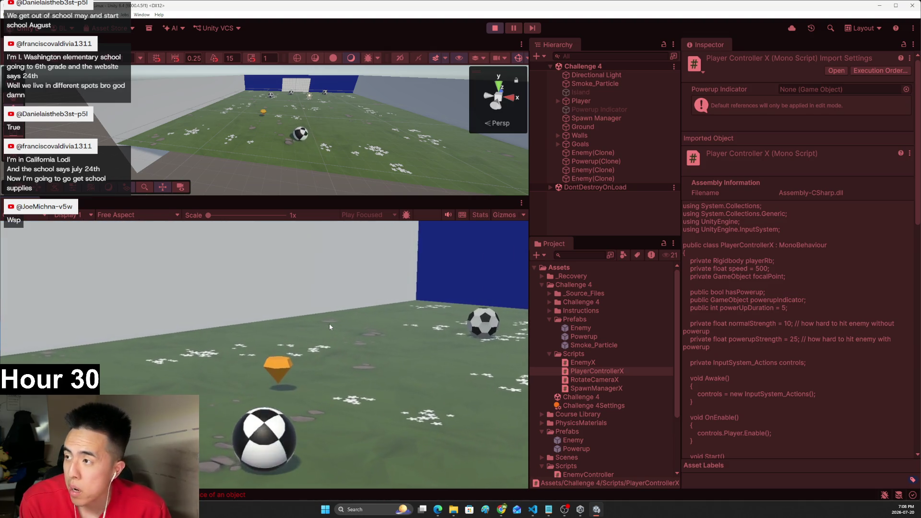
{"action": "key", "text": "Left"}
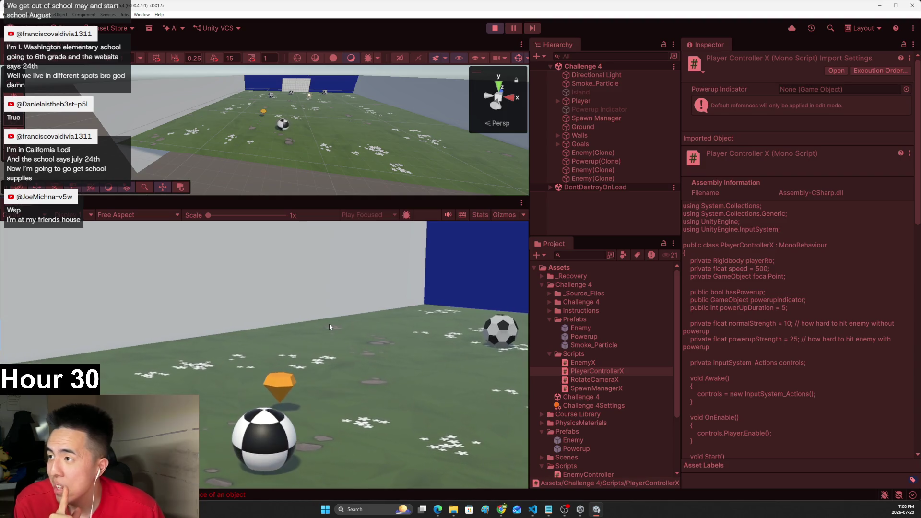
{"action": "key", "text": "Left"}
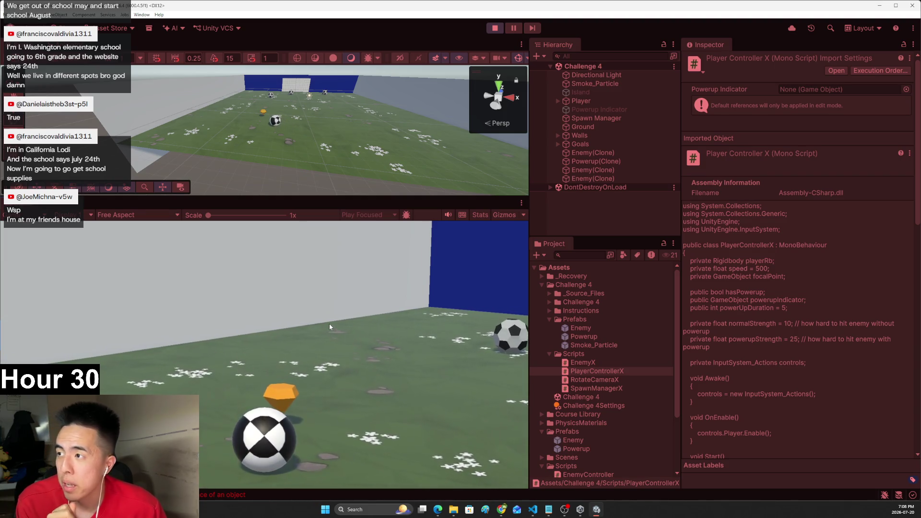
{"action": "key", "text": "Left"}
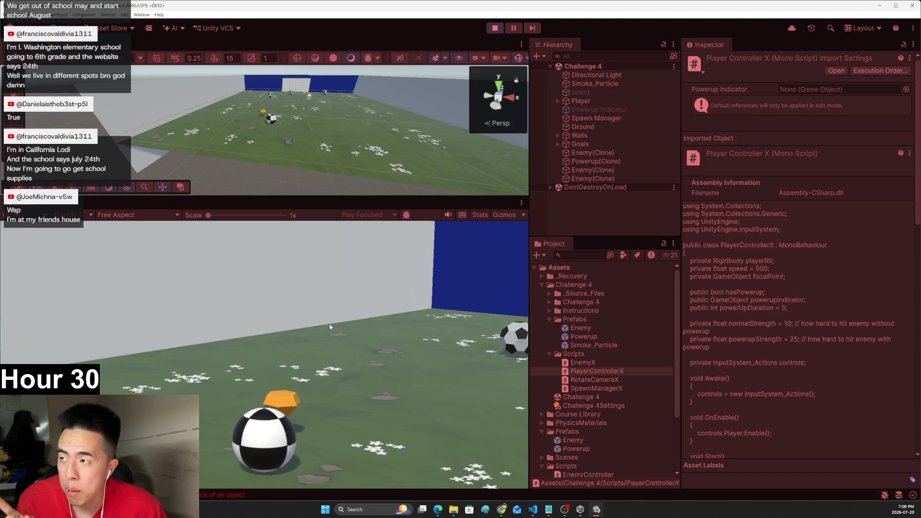
{"action": "key", "text": "Left"}
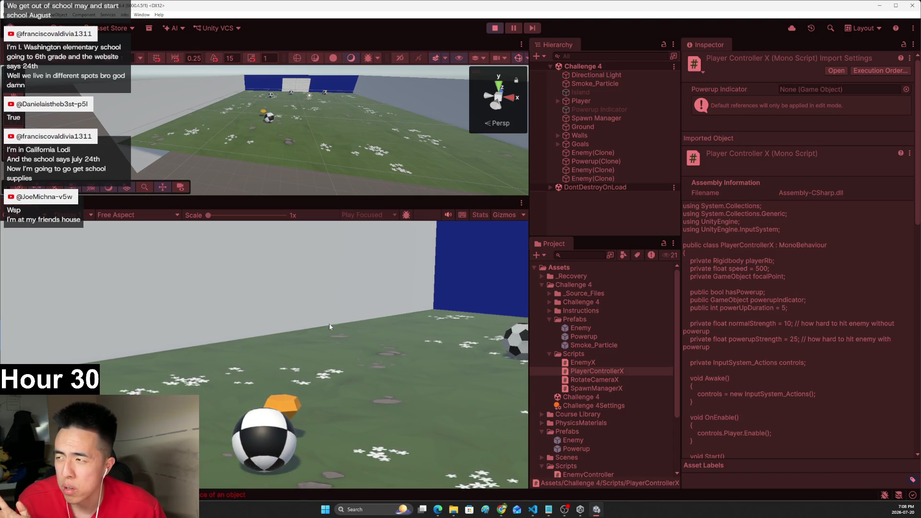
{"action": "key", "text": "Left"}
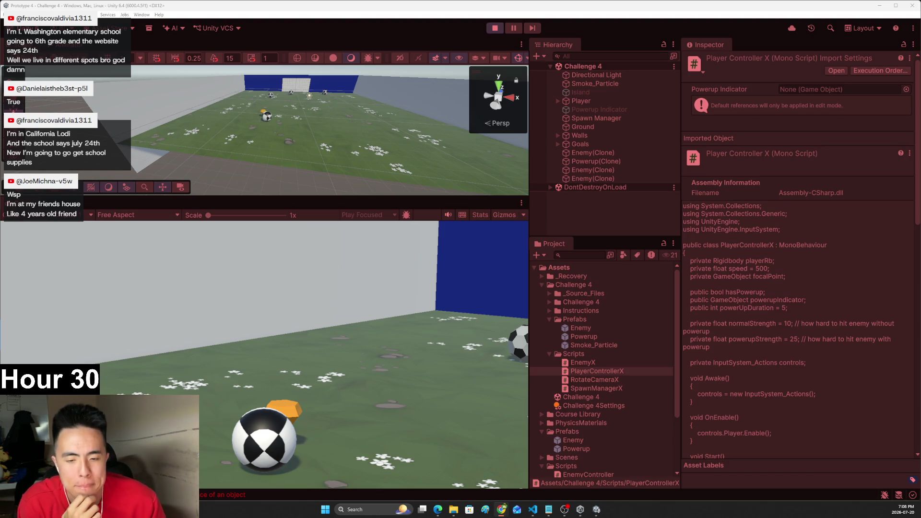
{"action": "key", "text": "d"}
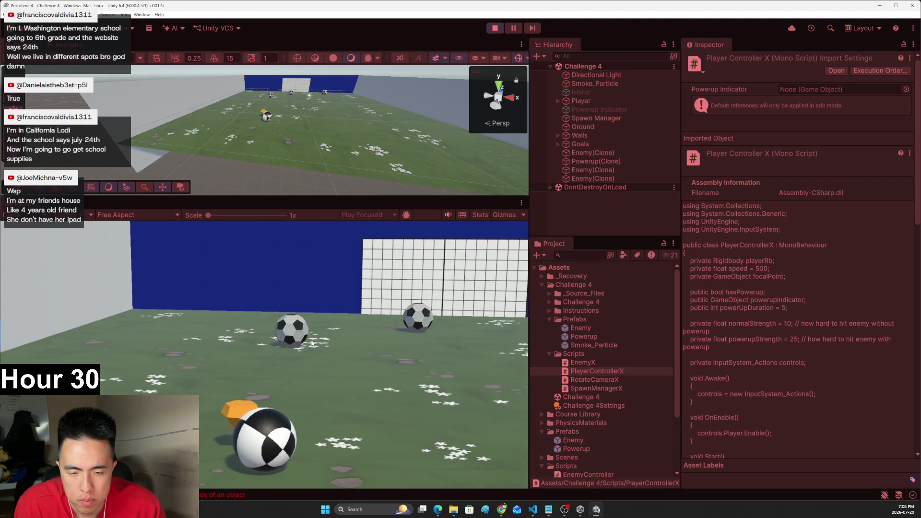
{"action": "key", "text": "d"}
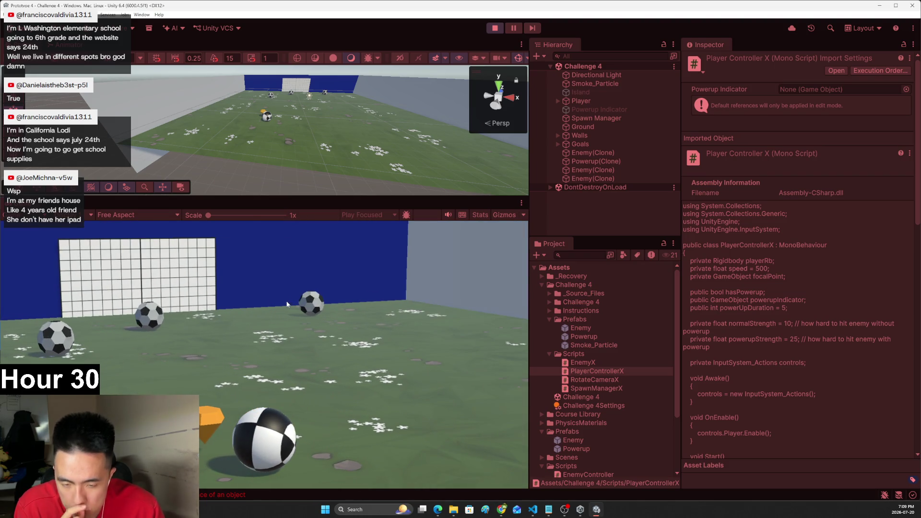
{"action": "key", "text": "a"}
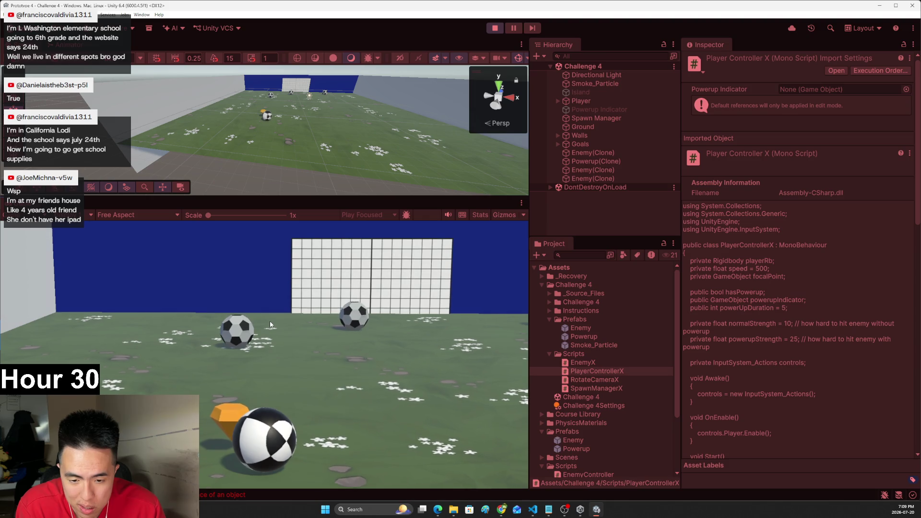
{"action": "key", "text": "d"}
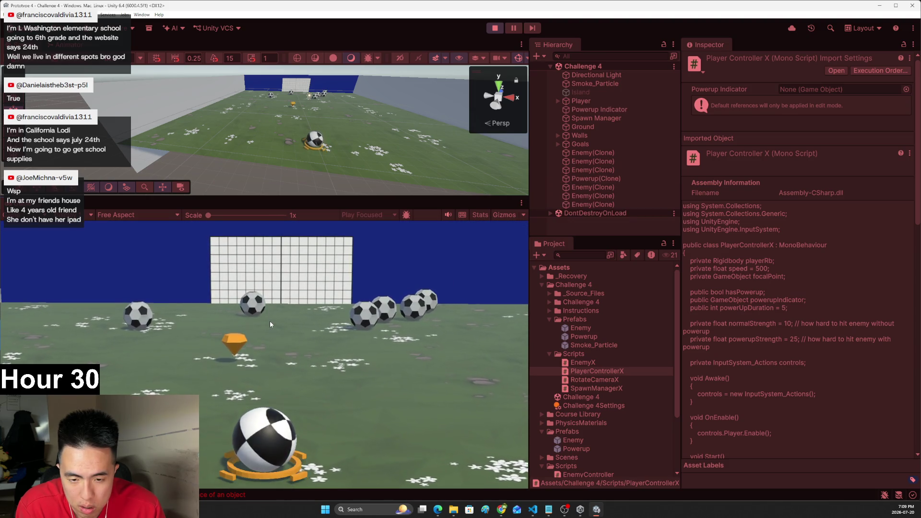
{"action": "key", "text": "a"}
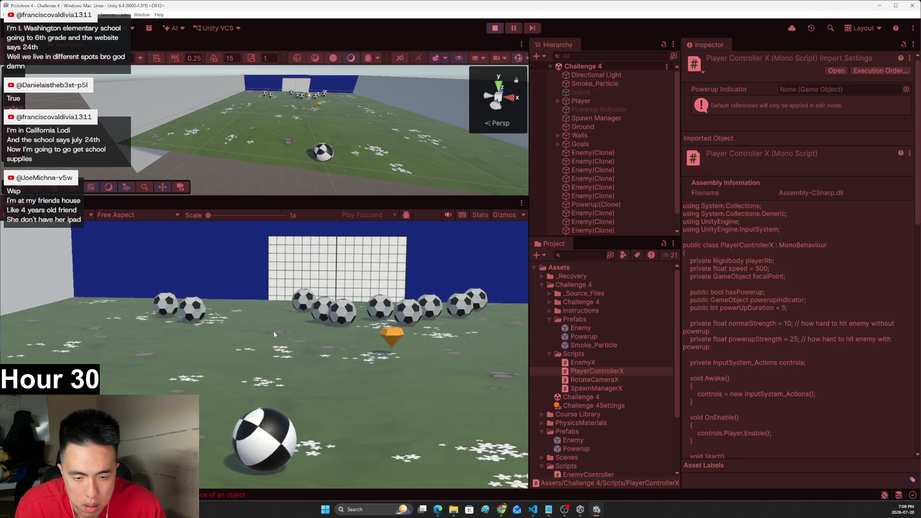
{"action": "left_click", "coordinate": [494, 28]}
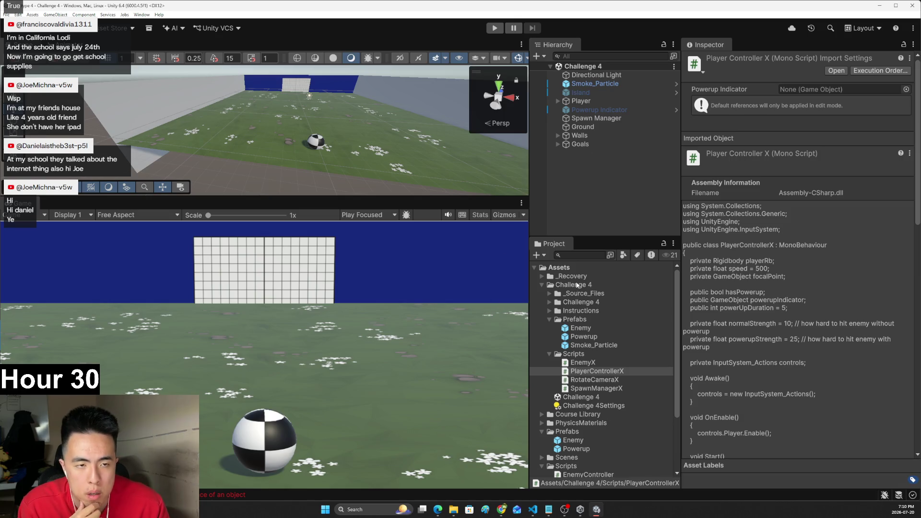
{"action": "left_click", "coordinate": [532, 512]}
- Scroll through SpawnManagerX.cs's wave code, then bring up Unity Learn at step 6
{"action": "scroll", "coordinate": [527, 278], "scroll_direction": "down", "scroll_amount": 1}
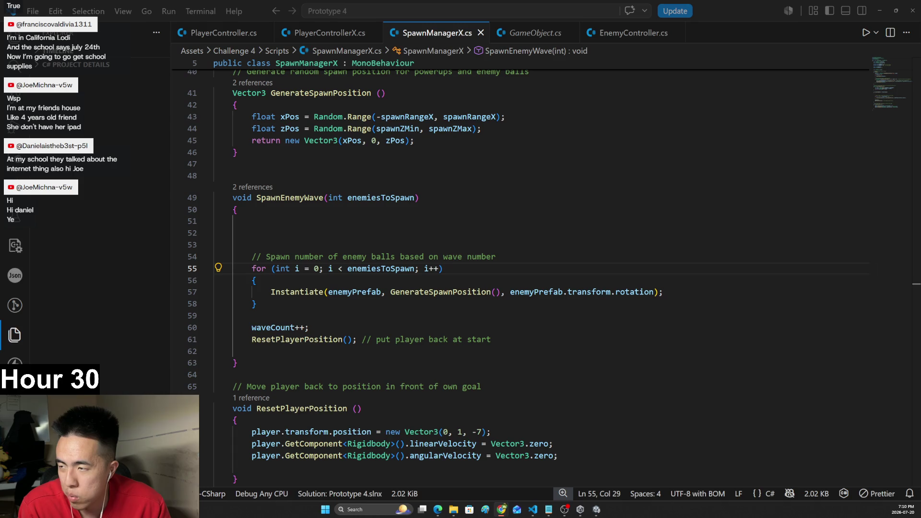
{"action": "scroll", "coordinate": [367, 321], "scroll_direction": "down", "scroll_amount": 1}
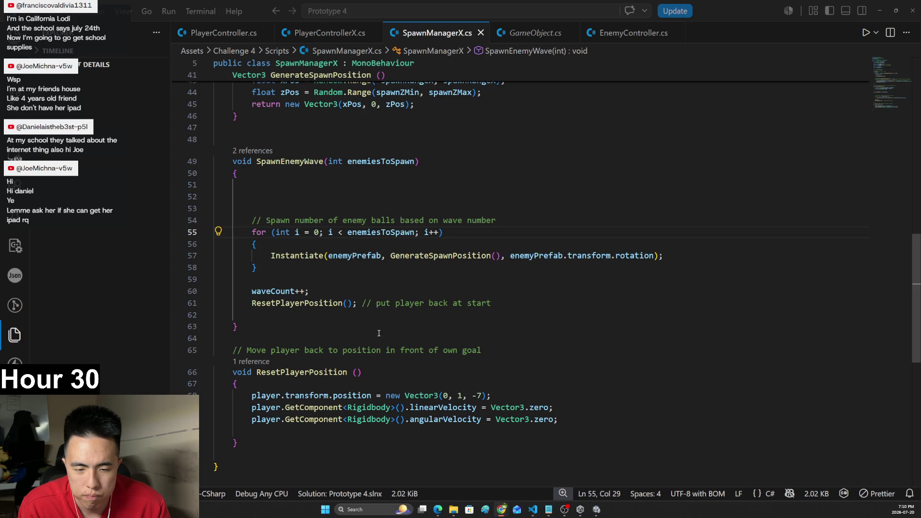
{"action": "mouse_move", "coordinate": [501, 508]}
{"action": "left_click", "coordinate": [482, 468]}
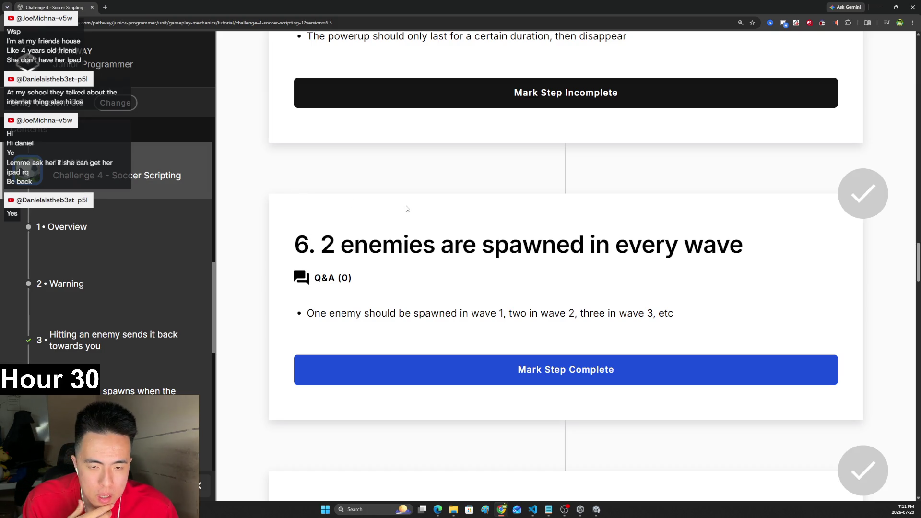
- Mark step 6 complete and read step 7's note about enemies and the Player Goal
{"action": "left_click", "coordinate": [590, 371]}
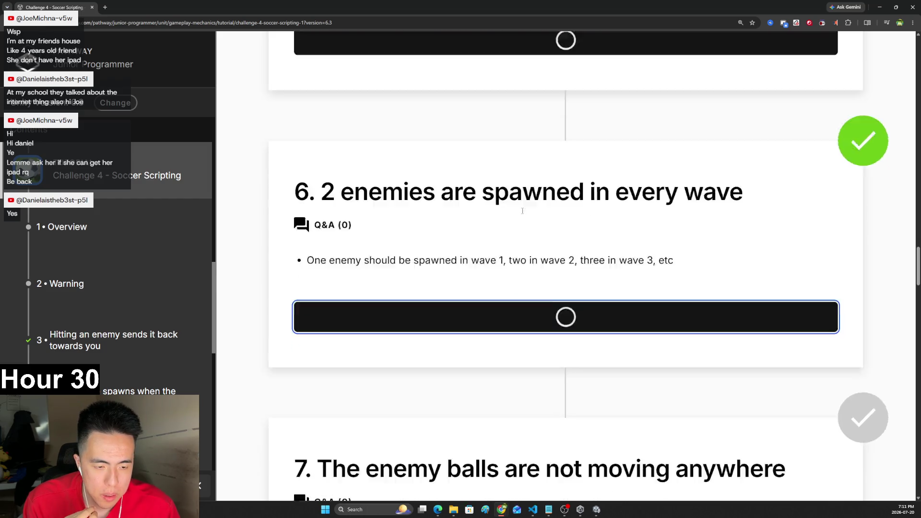
{"action": "left_click_drag", "start_coordinate": [407, 235], "coordinate": [669, 235]}
{"action": "left_click_drag", "start_coordinate": [379, 303], "coordinate": [464, 303]}
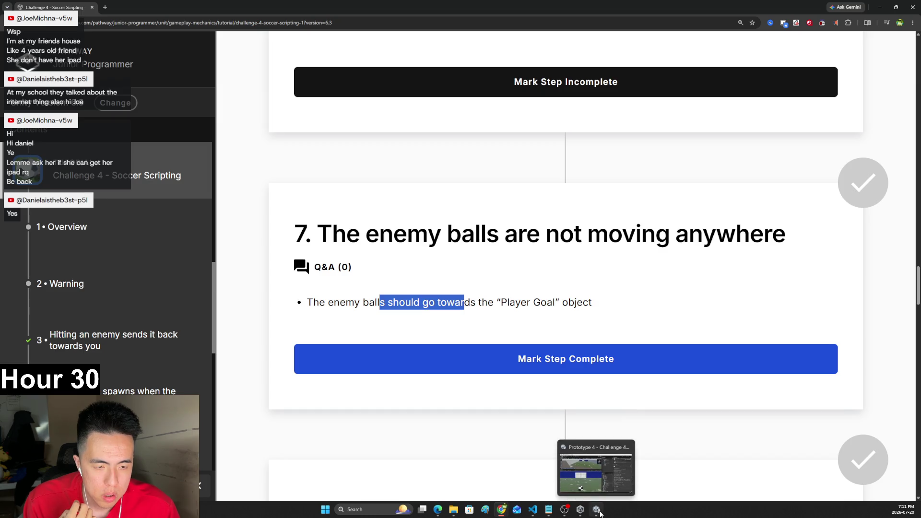
{"action": "left_click", "coordinate": [599, 513]}
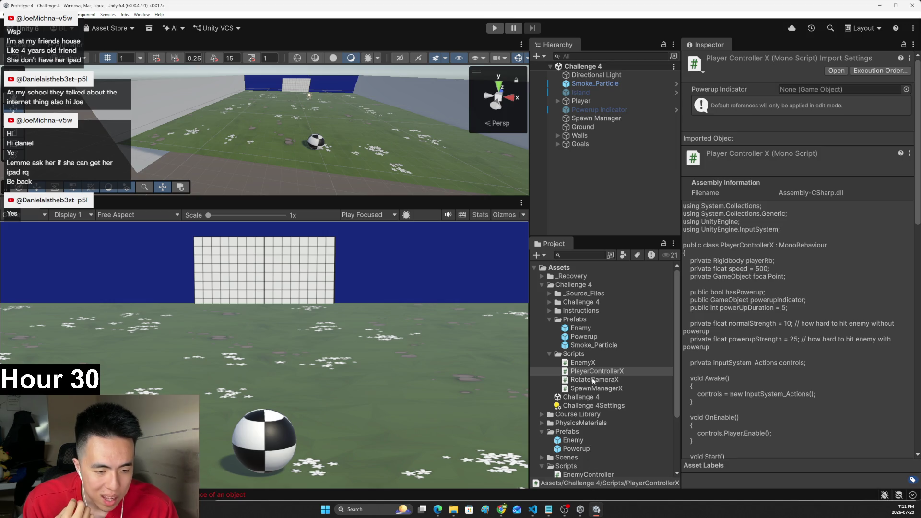
- Open the EnemyX script in the code editor and inspect the Enemy prefab's components
{"action": "double_click", "coordinate": [581, 363]}
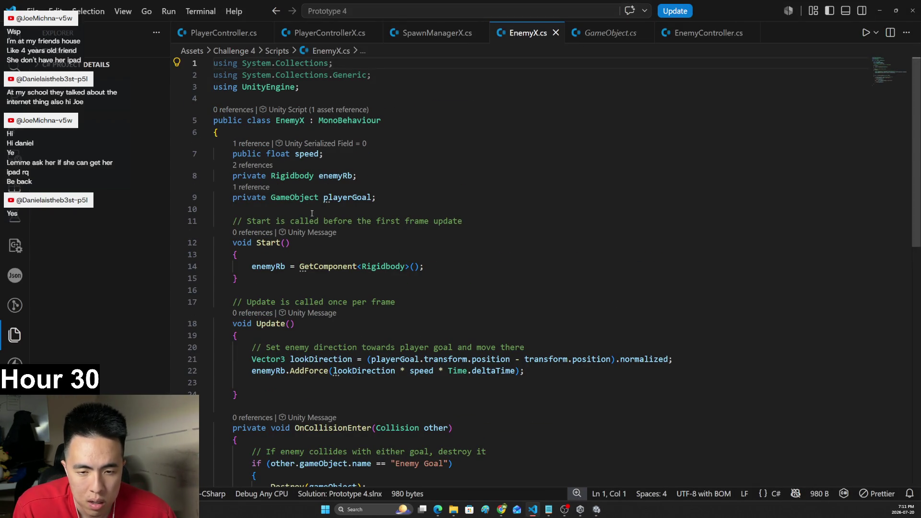
{"action": "key", "text": "alt+Tab"}
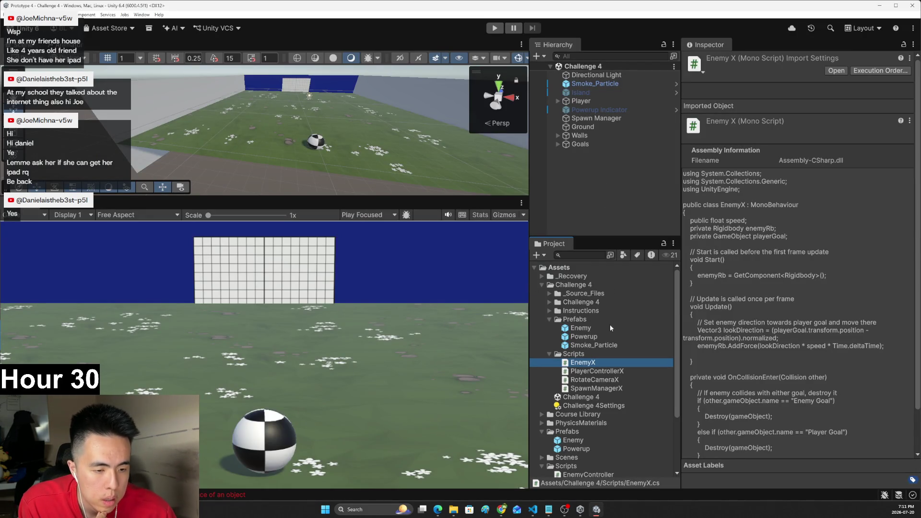
{"action": "left_click", "coordinate": [582, 328]}
{"action": "scroll", "coordinate": [743, 239], "scroll_direction": "down", "scroll_amount": 5}
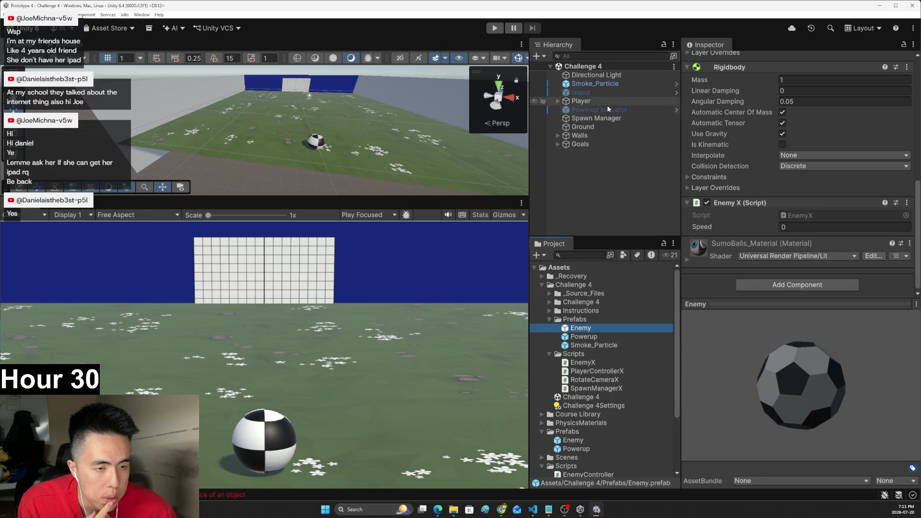
- Expand Goals and inspect Player Goal and Enemy Goal, noting Player Goal is untagged
{"action": "left_click", "coordinate": [580, 143]}
{"action": "left_click", "coordinate": [558, 144]}
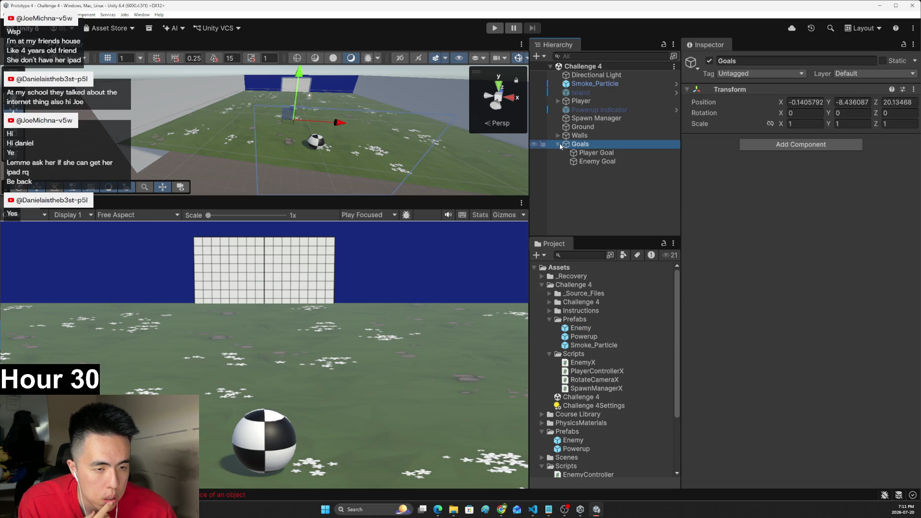
{"action": "left_click", "coordinate": [577, 153]}
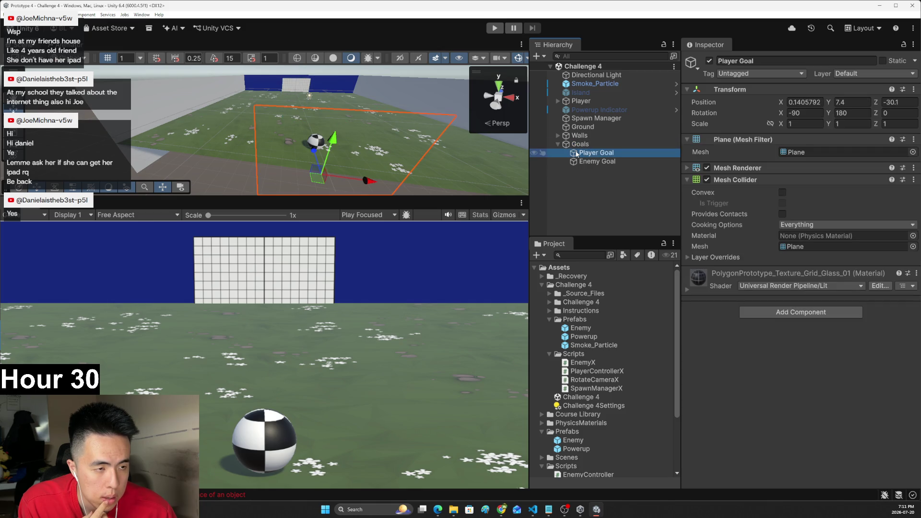
{"action": "left_click", "coordinate": [592, 161]}
{"action": "left_click", "coordinate": [593, 154]}
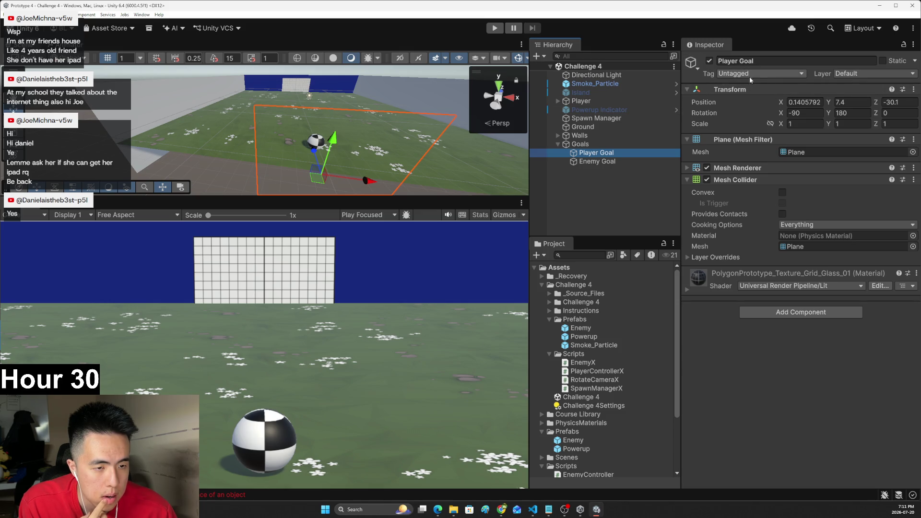
{"action": "key", "text": "alt+Tab"}
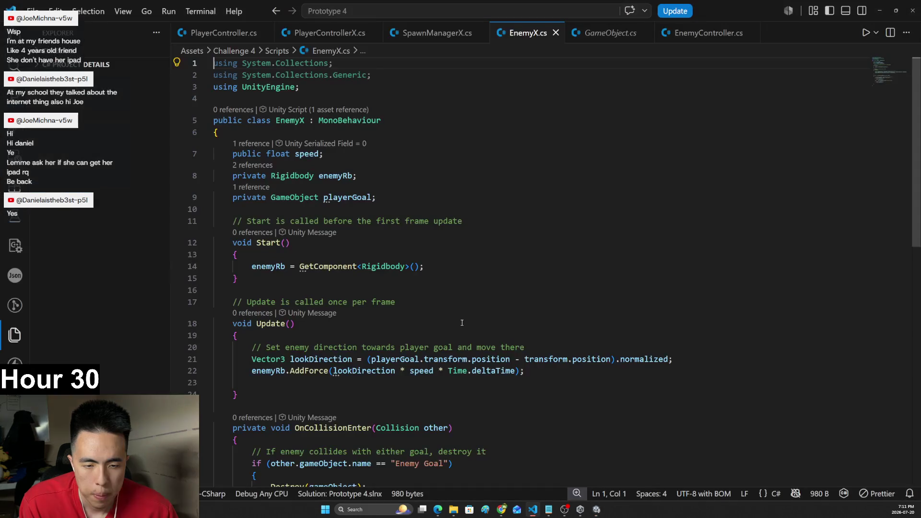
- Read EnemyX.cs's Update code and direction comment, locating the playerGoal declaration
{"action": "scroll", "coordinate": [479, 198], "scroll_direction": "down", "scroll_amount": 3}
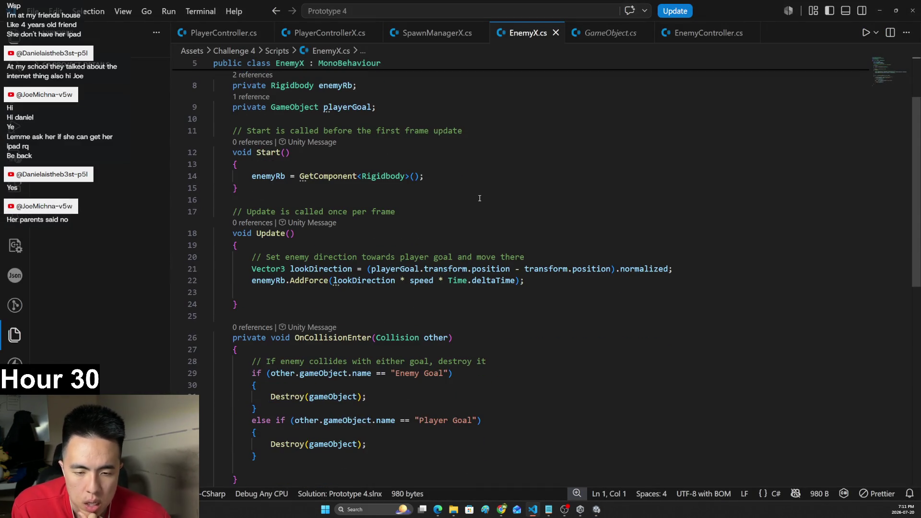
{"action": "left_click", "coordinate": [259, 297]}
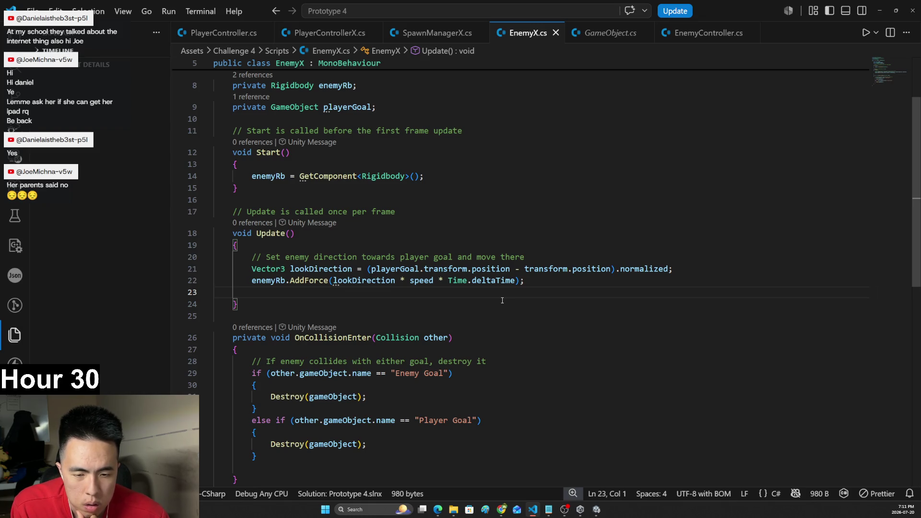
{"action": "left_click_drag", "start_coordinate": [266, 258], "coordinate": [416, 257]}
{"action": "left_click", "coordinate": [443, 236]}
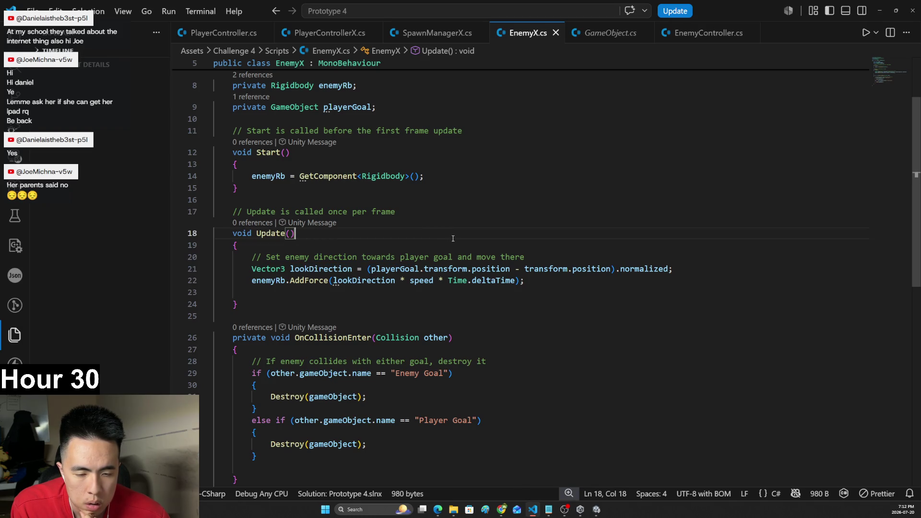
{"action": "left_click", "coordinate": [402, 267], "text": "ctrl"}
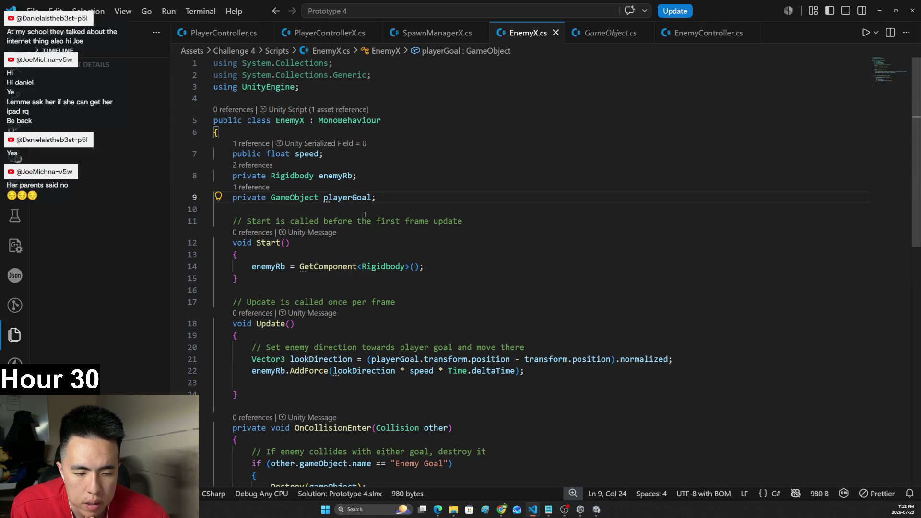
- Change playerGoal's declaration from private to public and save EnemyX.cs
{"action": "double_click", "coordinate": [296, 197]}
{"action": "left_click", "coordinate": [296, 252]}
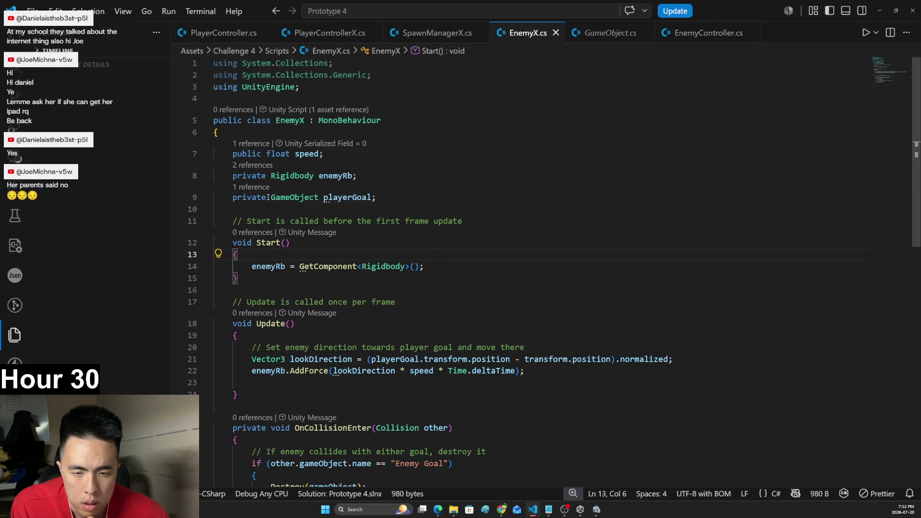
{"action": "key", "text": "Up"}
{"action": "key", "text": "Up"}
{"action": "key", "text": "Up"}
{"action": "key", "text": "Delete"}
{"action": "key", "text": "Delete"}
{"action": "key", "text": "Delete"}
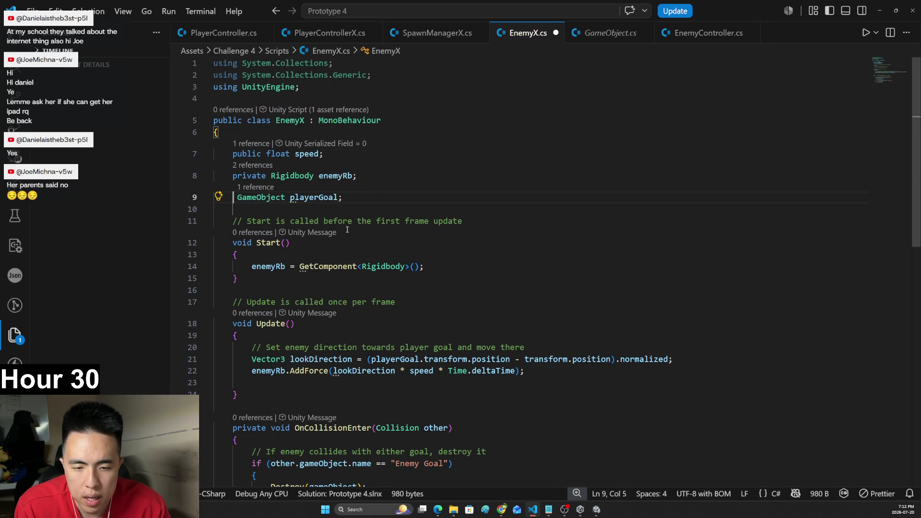
{"action": "type", "text": "public"}
{"action": "key", "text": "ctrl+s"}
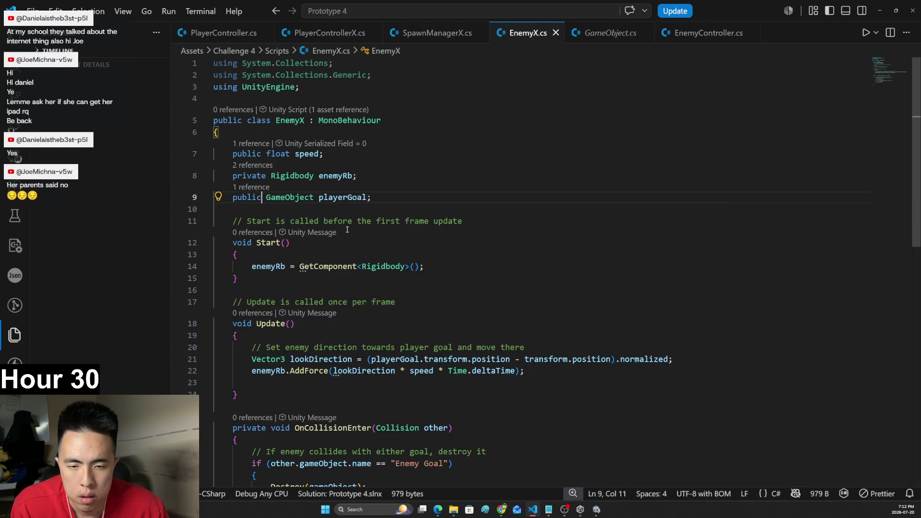
{"action": "key", "text": "alt+Tab"}
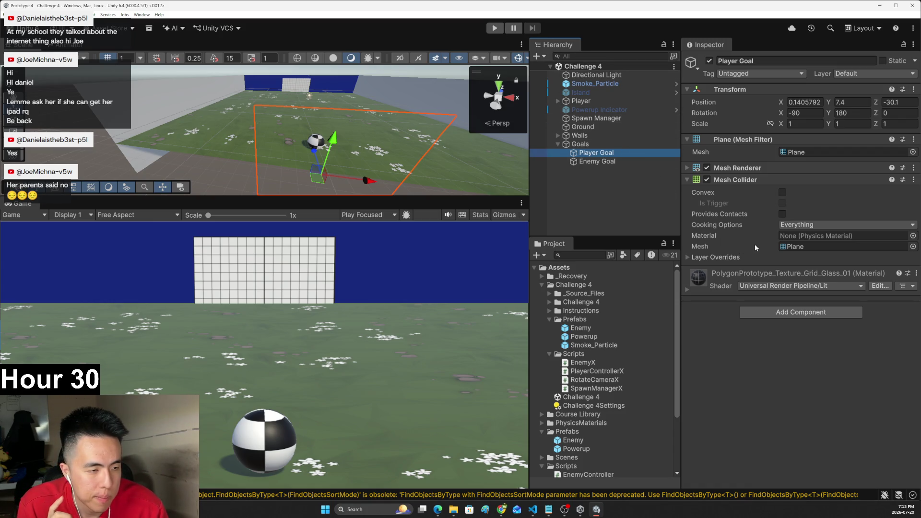
- Select the Enemy prefab and drag Player Goal onto Enemy X's Player Goal field
{"action": "left_click", "coordinate": [581, 102]}
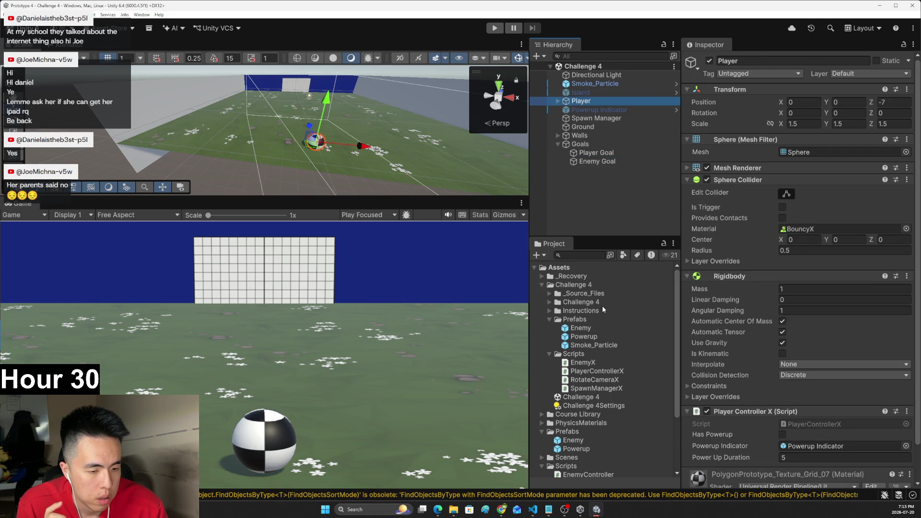
{"action": "left_click", "coordinate": [580, 328]}
{"action": "scroll", "coordinate": [759, 257], "scroll_direction": "down", "scroll_amount": 5}
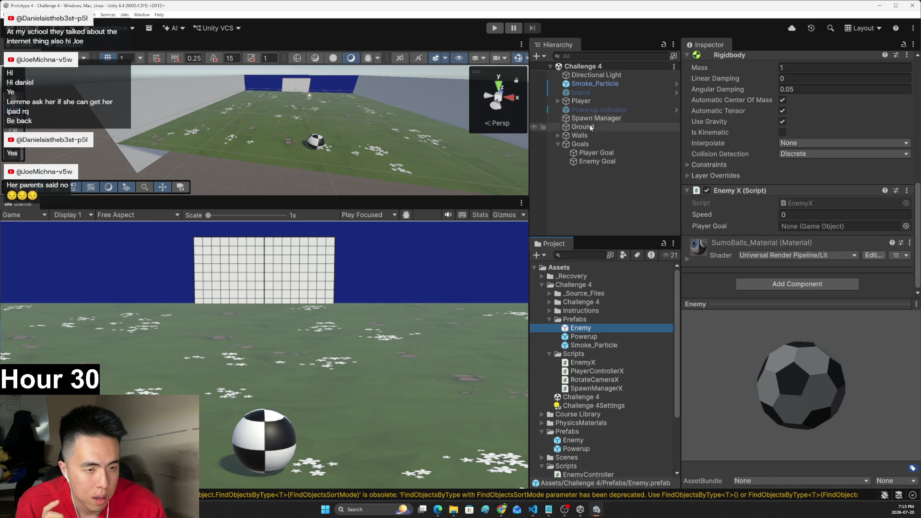
{"action": "mouse_move", "coordinate": [583, 152]}
{"action": "left_mouse_down"}
{"action": "mouse_move", "coordinate": [758, 186]}
{"action": "mouse_move", "coordinate": [796, 229]}
{"action": "left_mouse_up"}
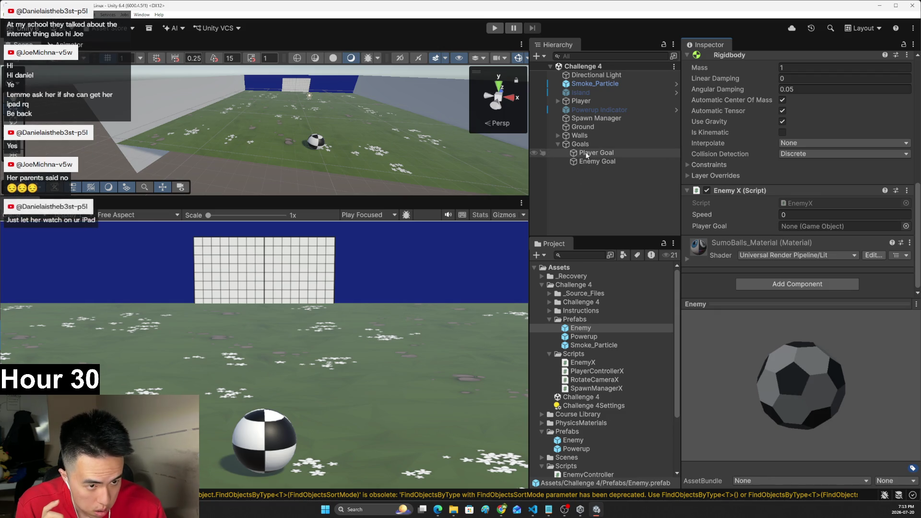
{"action": "left_click_drag", "start_coordinate": [586, 155], "coordinate": [792, 228]}
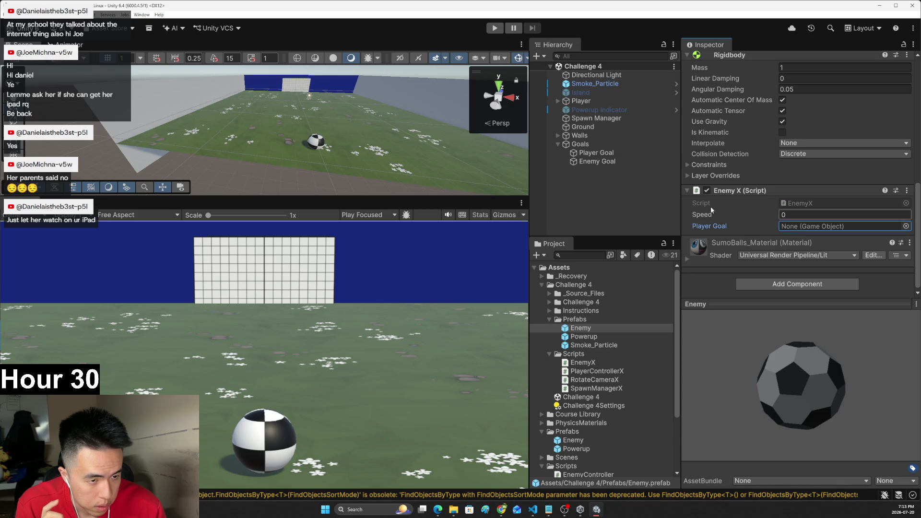
{"action": "left_click", "coordinate": [578, 154]}
{"action": "mouse_move", "coordinate": [577, 153]}
{"action": "left_mouse_down"}
{"action": "mouse_move", "coordinate": [801, 213]}
{"action": "mouse_move", "coordinate": [807, 229]}
{"action": "left_mouse_up"}
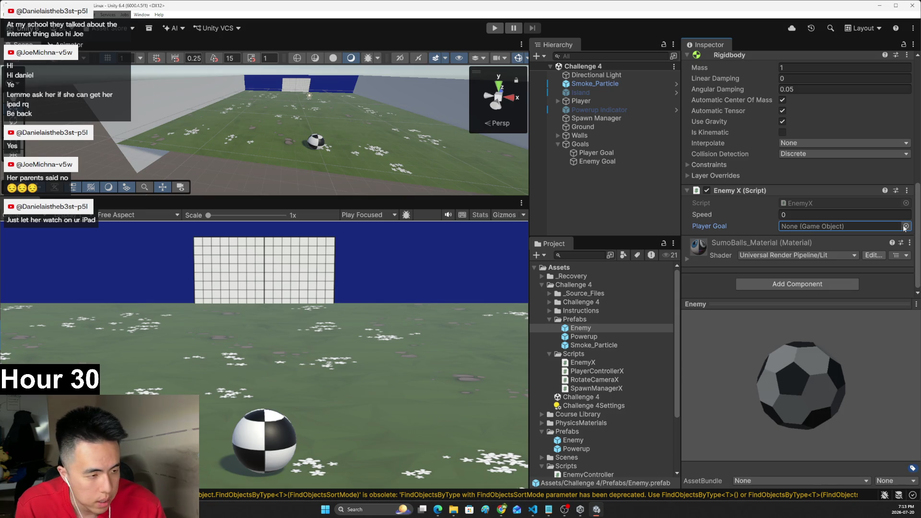
- Assign Player Goal through the object picker filtered by 'play', which shows Type mismatch
{"action": "left_click", "coordinate": [905, 226]}
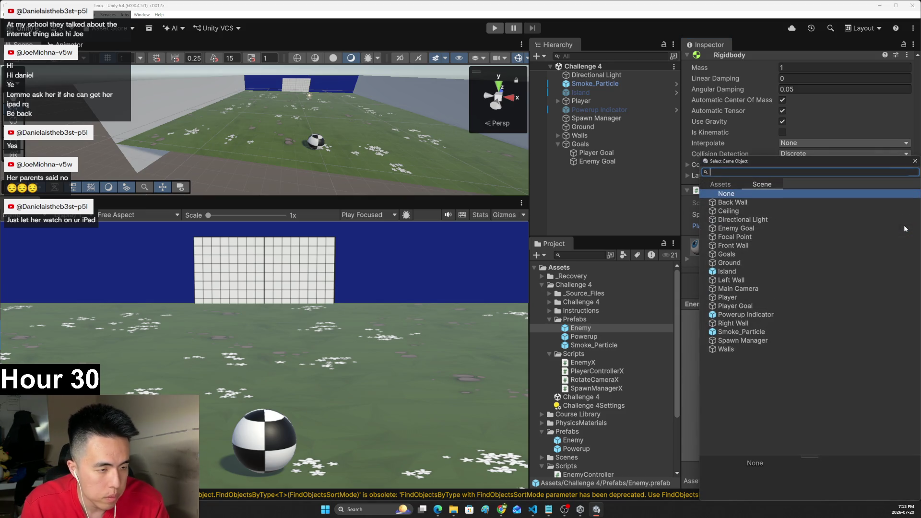
{"action": "type", "text": "play"}
{"action": "left_click", "coordinate": [737, 211]}
{"action": "double_click", "coordinate": [737, 212]}
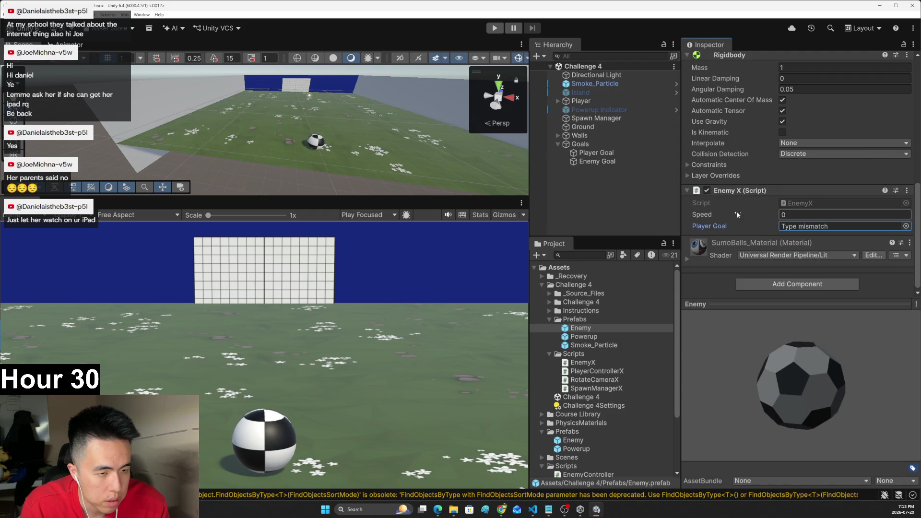
{"action": "left_click", "coordinate": [602, 162]}
{"action": "left_click", "coordinate": [606, 154]}
{"action": "left_click", "coordinate": [605, 162]}
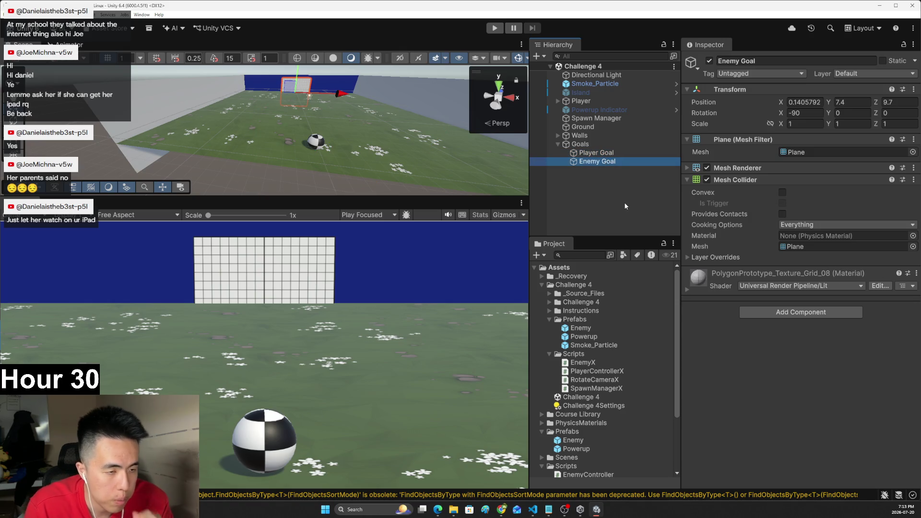
{"action": "key", "text": "alt+Tab"}
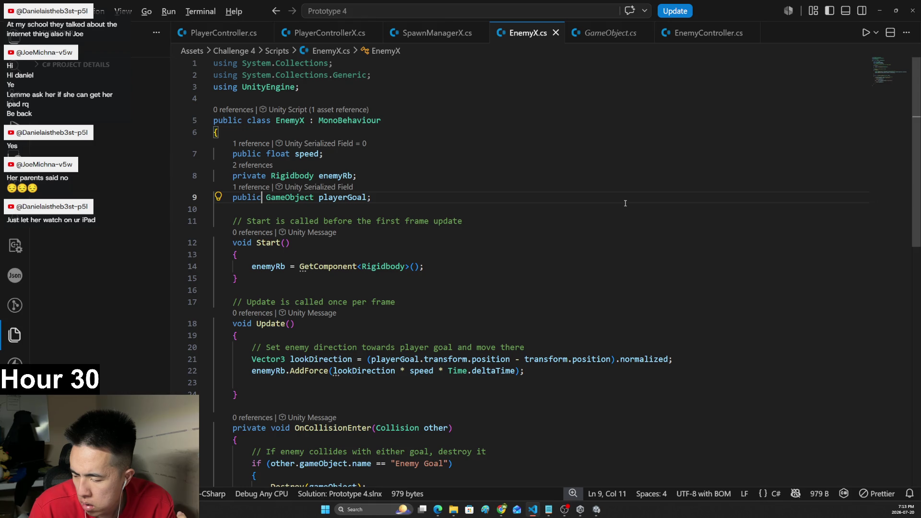
{"action": "key", "text": "alt+Tab"}
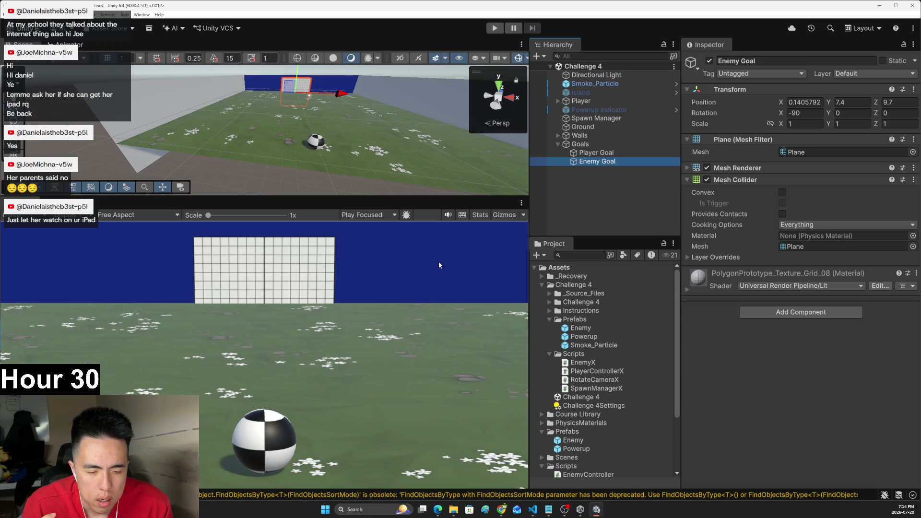
{"action": "left_click", "coordinate": [599, 153]}
{"action": "left_click", "coordinate": [603, 161]}
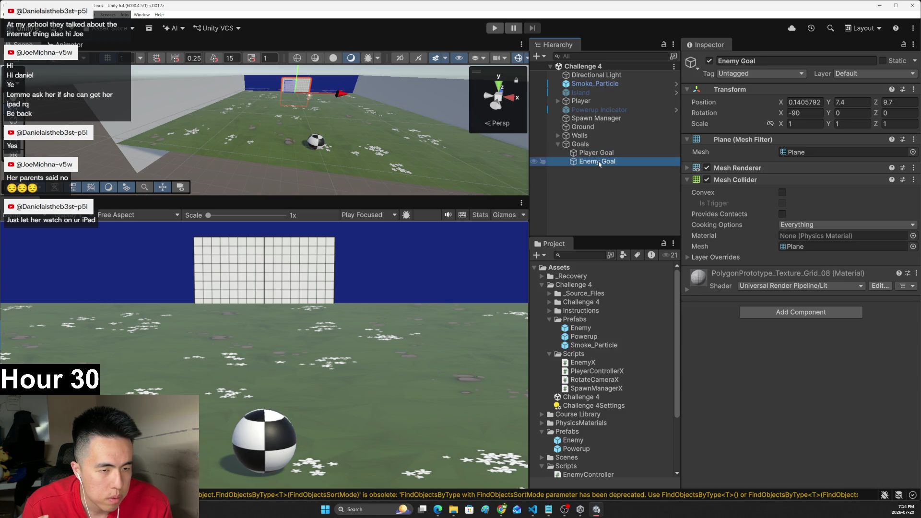
{"action": "left_click", "coordinate": [600, 153]}
{"action": "left_click", "coordinate": [602, 162]}
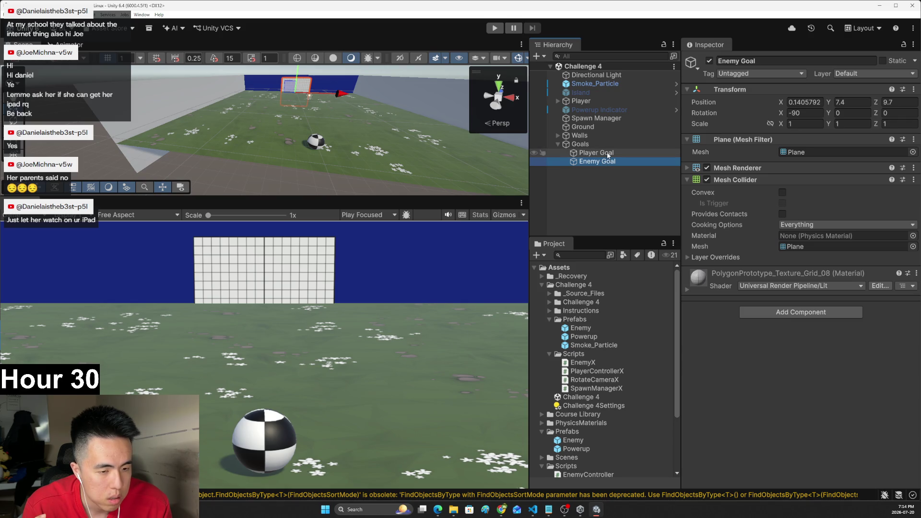
{"action": "key", "text": "alt+Tab"}
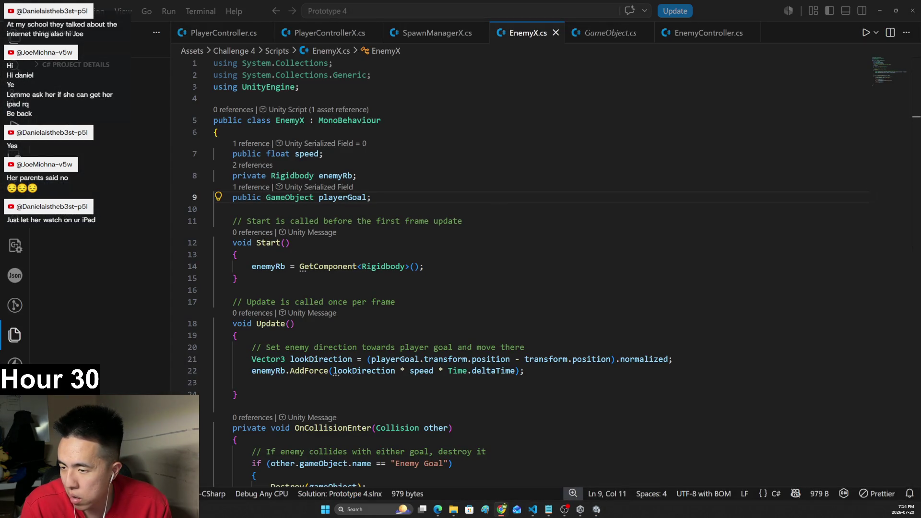
{"action": "left_click", "coordinate": [444, 302]}
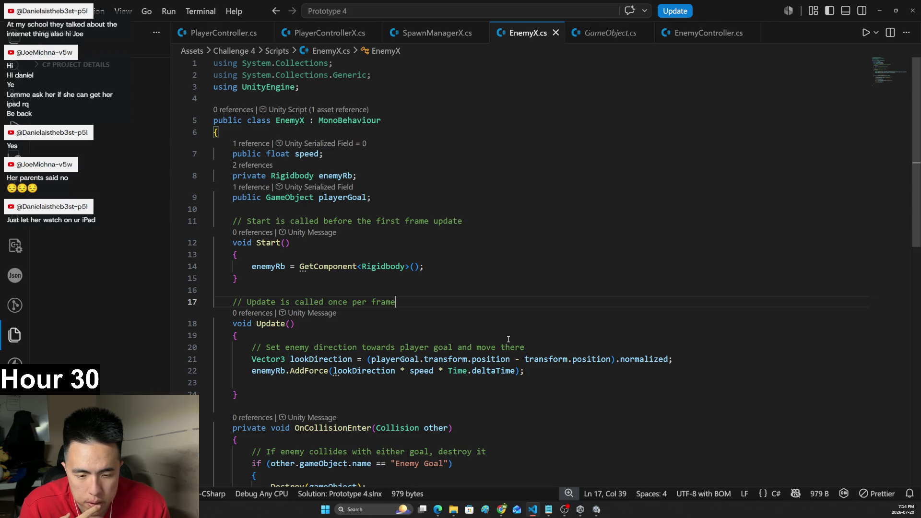
{"action": "left_click", "coordinate": [432, 200]}
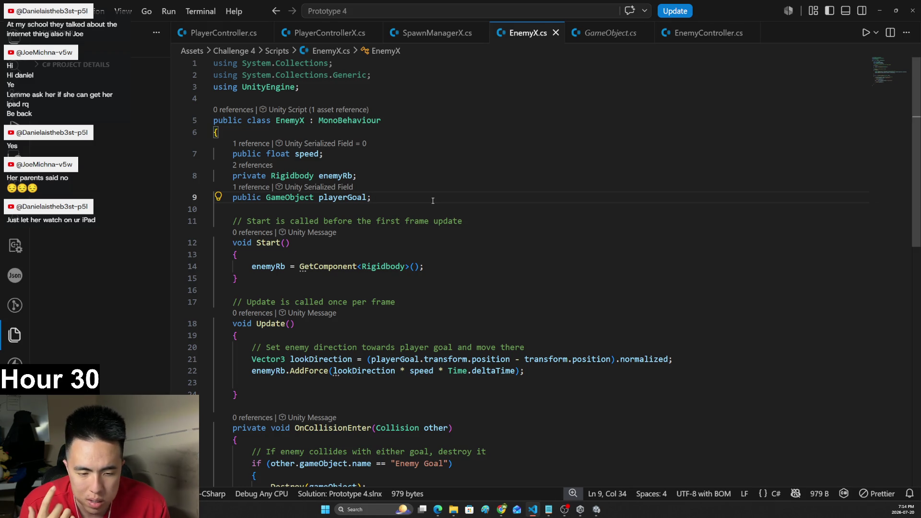
{"action": "key", "text": "alt+Tab"}
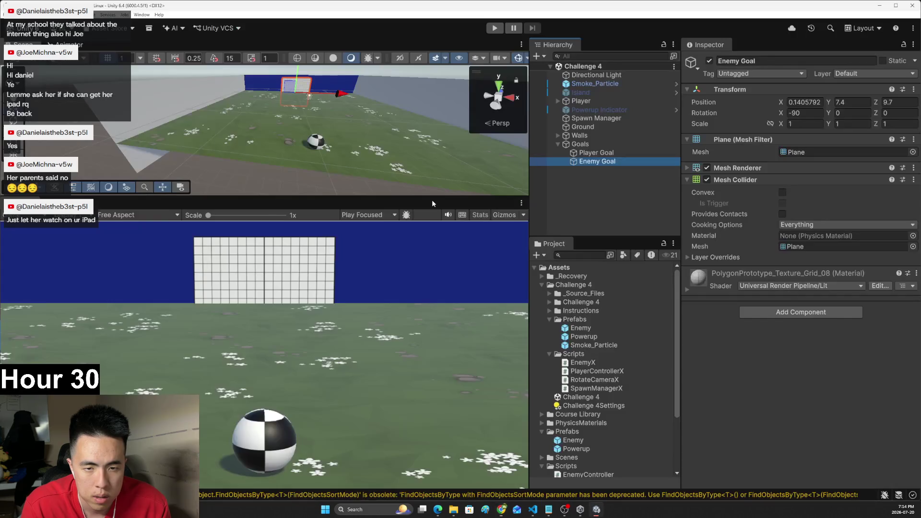
- Select the Enemy prefab in Challenge 4 > Prefabs to view its transform and BouncyX collider
{"action": "left_click", "coordinate": [582, 328]}
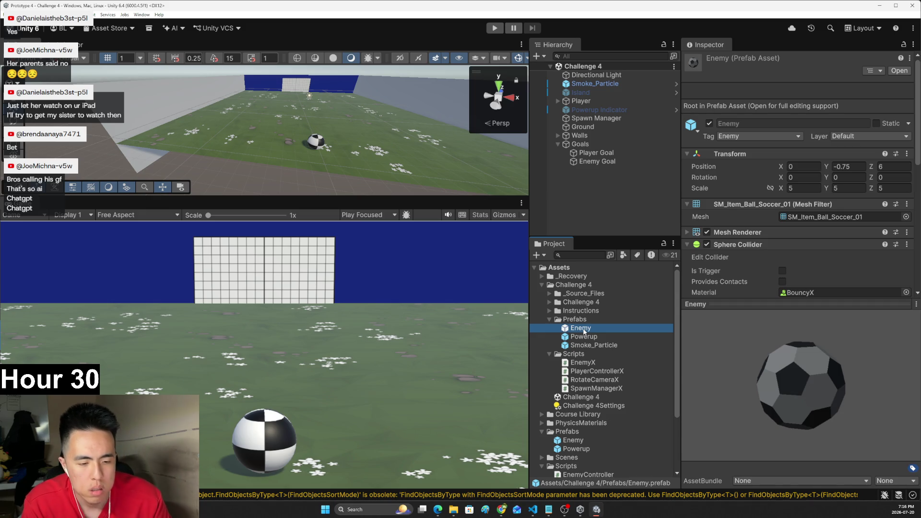
{"action": "left_click", "coordinate": [533, 510]}
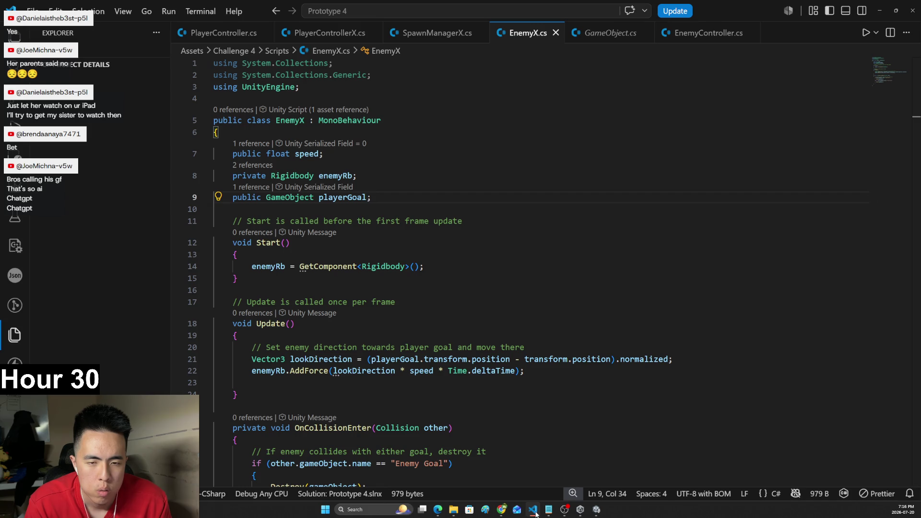
{"action": "left_click", "coordinate": [535, 514]}
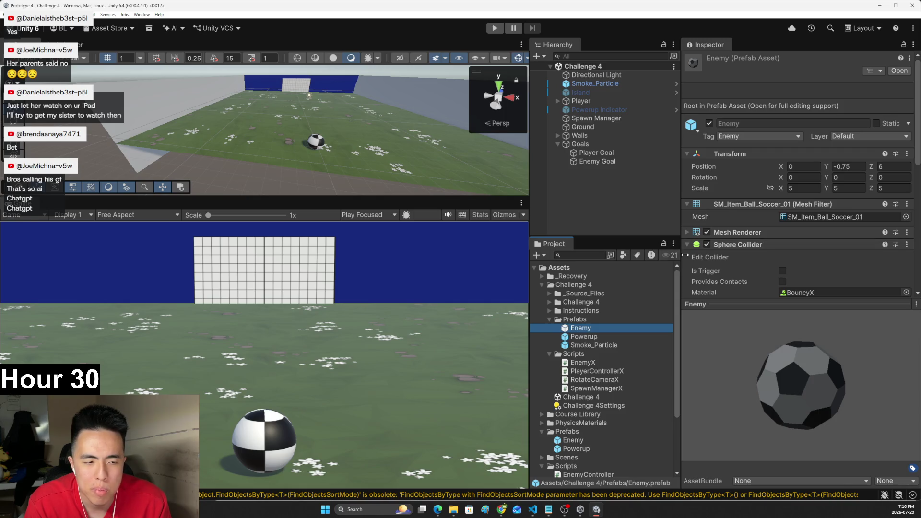
{"action": "scroll", "coordinate": [710, 253], "scroll_direction": "down", "scroll_amount": 5}
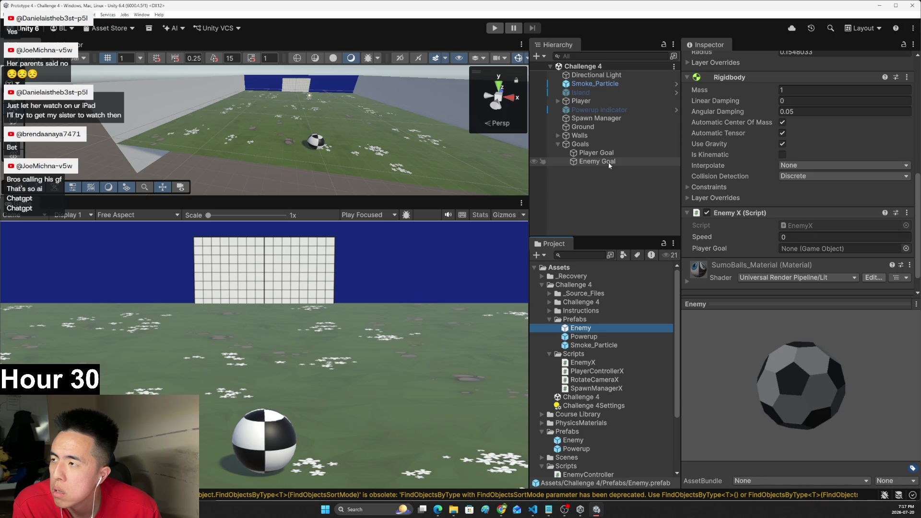
{"action": "mouse_move", "coordinate": [603, 165]}
{"action": "left_mouse_down"}
{"action": "mouse_move", "coordinate": [802, 251]}
{"action": "mouse_move", "coordinate": [638, 206]}
{"action": "left_mouse_up"}
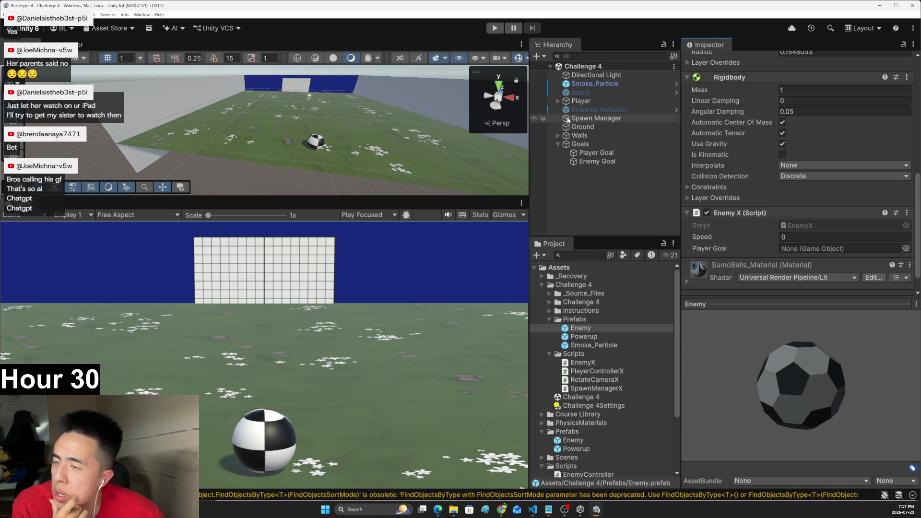
{"action": "left_click", "coordinate": [799, 249]}
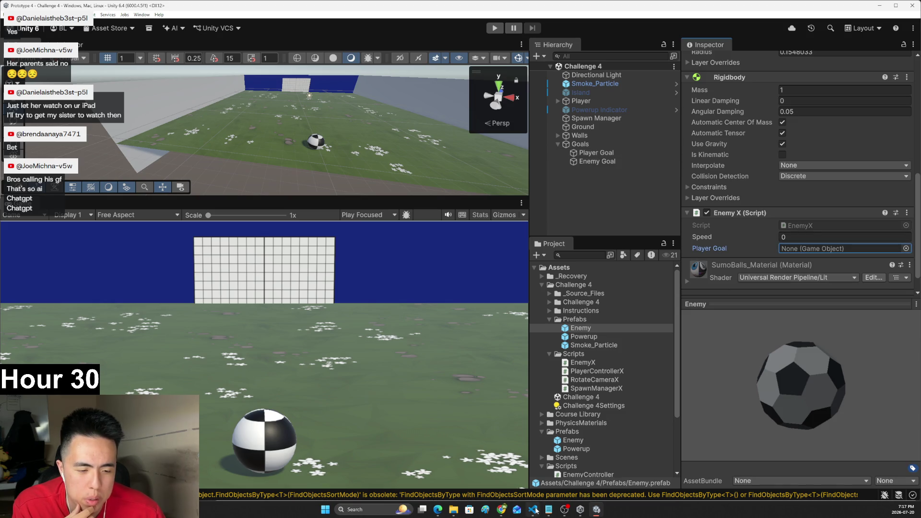
- Delete EnemyX.cs's two System.Collections using lines, save, and select Enemy Goal in Unity
{"action": "left_click", "coordinate": [533, 510]}
{"action": "left_click_drag", "start_coordinate": [371, 75], "coordinate": [225, 59]}
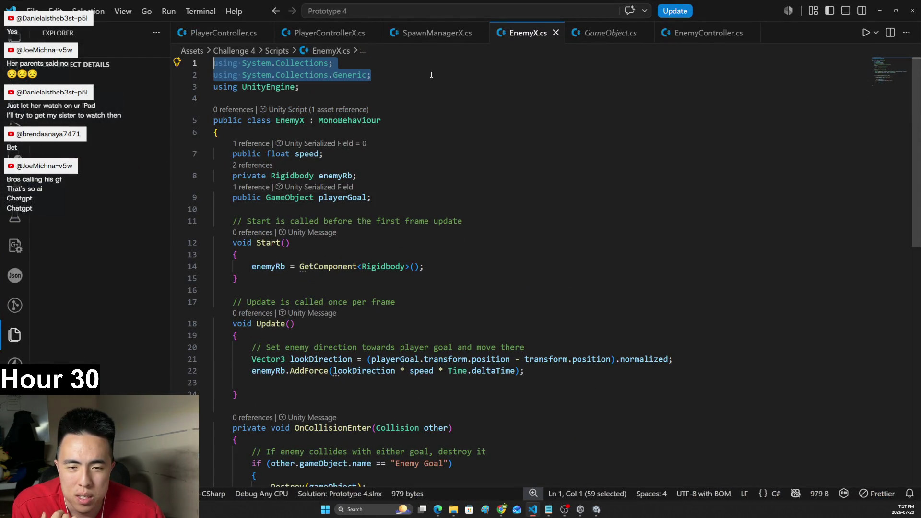
{"action": "key", "text": "BackSpace"}
{"action": "key", "text": "BackSpace"}
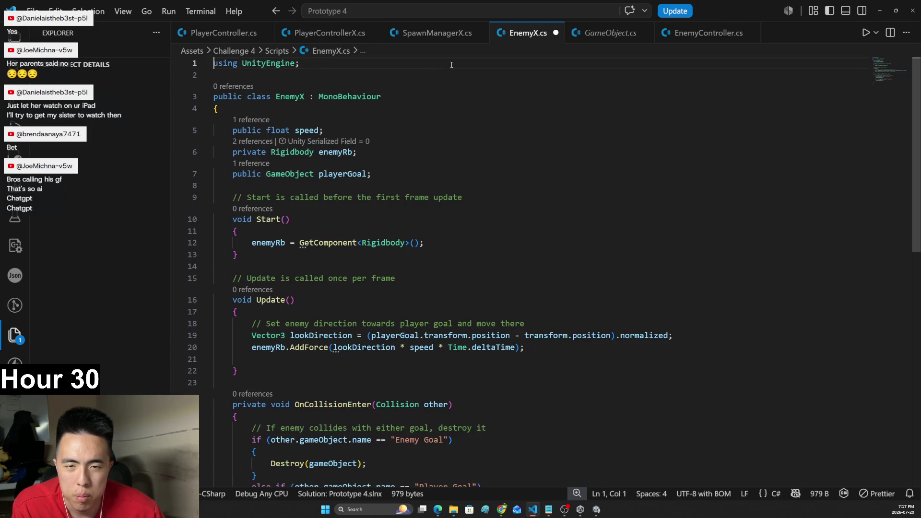
{"action": "key", "text": "ctrl+s"}
{"action": "key", "text": "alt+Tab"}
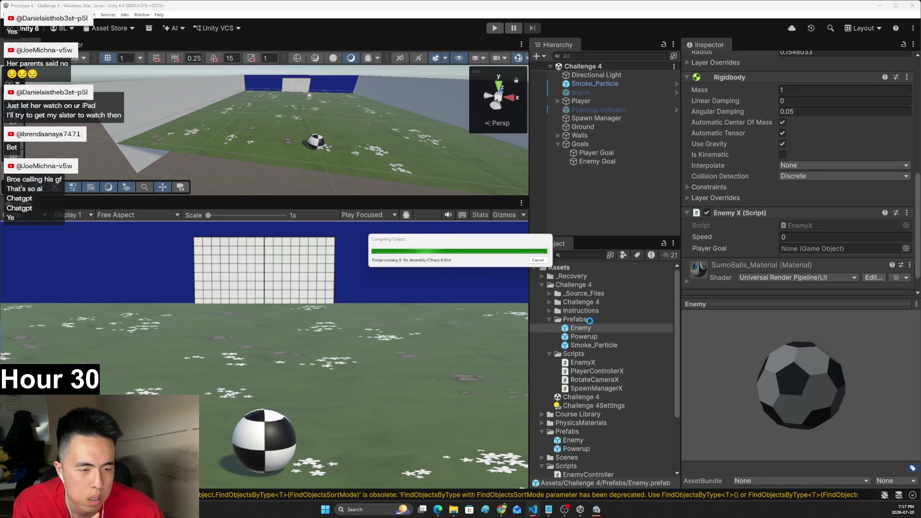
{"action": "scroll", "coordinate": [804, 255], "scroll_direction": "down", "scroll_amount": 5}
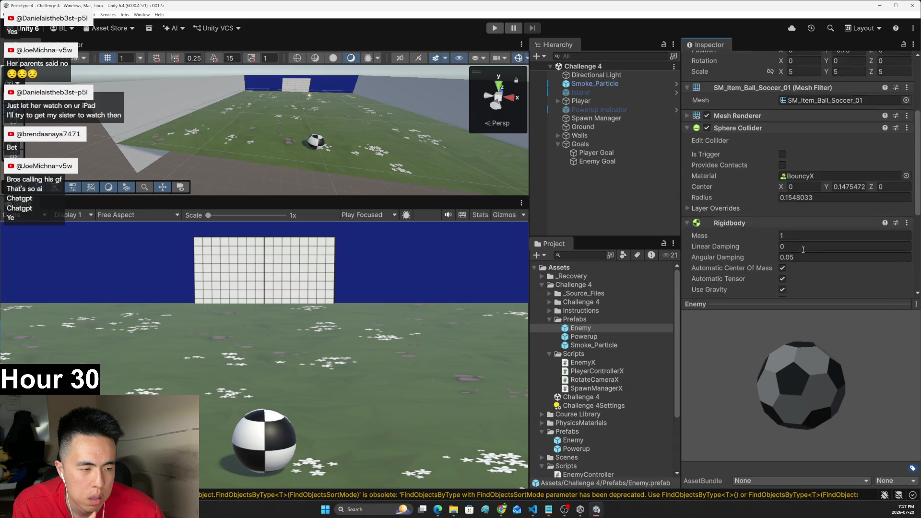
{"action": "left_click_drag", "start_coordinate": [595, 162], "coordinate": [784, 226]}
{"action": "left_click", "coordinate": [594, 161]}
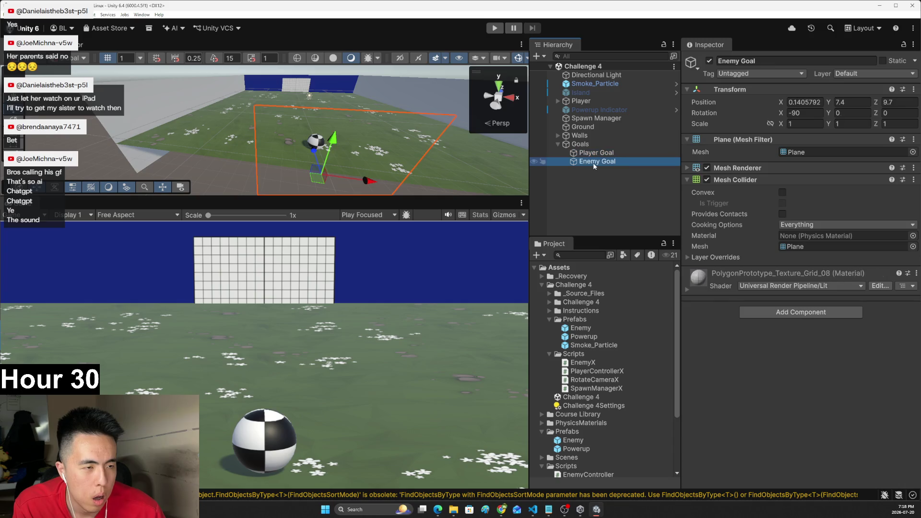
- Inspect the Goals, Player Goal, Enemy Goal, Walls and Player objects in the Hierarchy
{"action": "left_click", "coordinate": [592, 145]}
{"action": "left_click", "coordinate": [593, 153]}
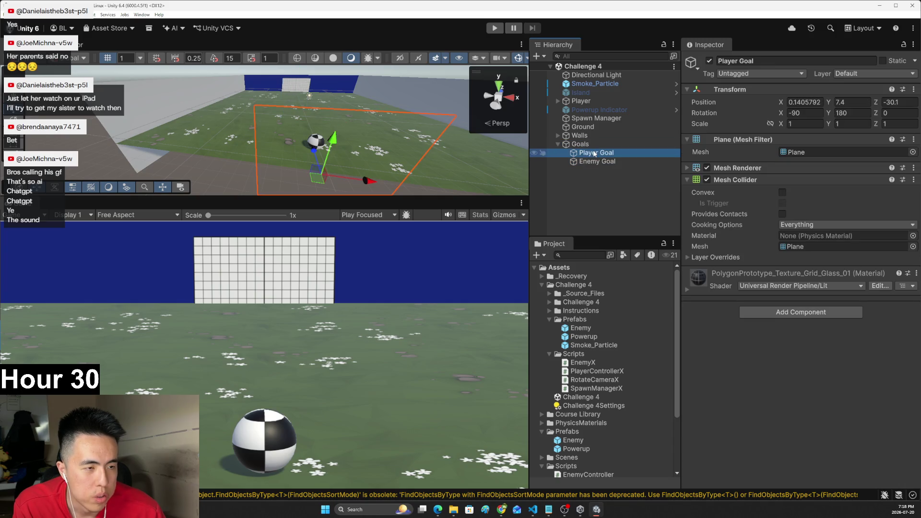
{"action": "left_click", "coordinate": [598, 161]}
{"action": "left_click", "coordinate": [580, 135]}
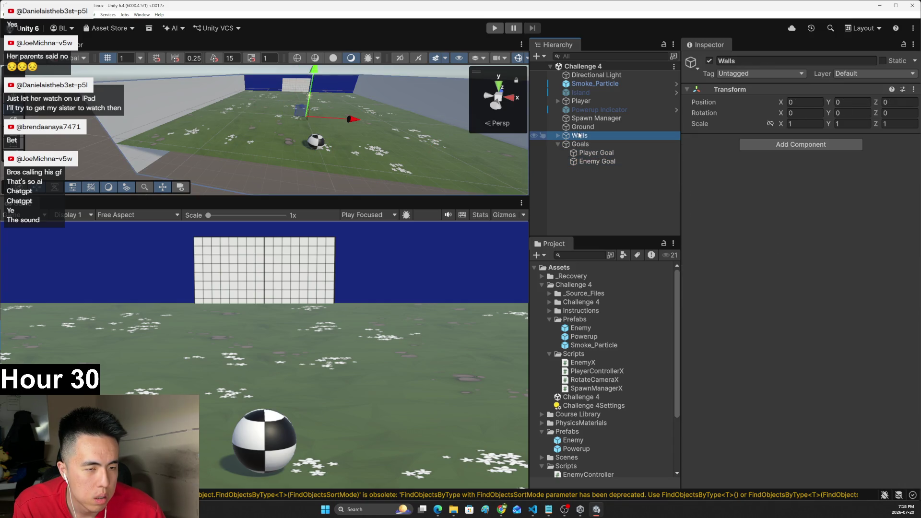
{"action": "left_click", "coordinate": [584, 144]}
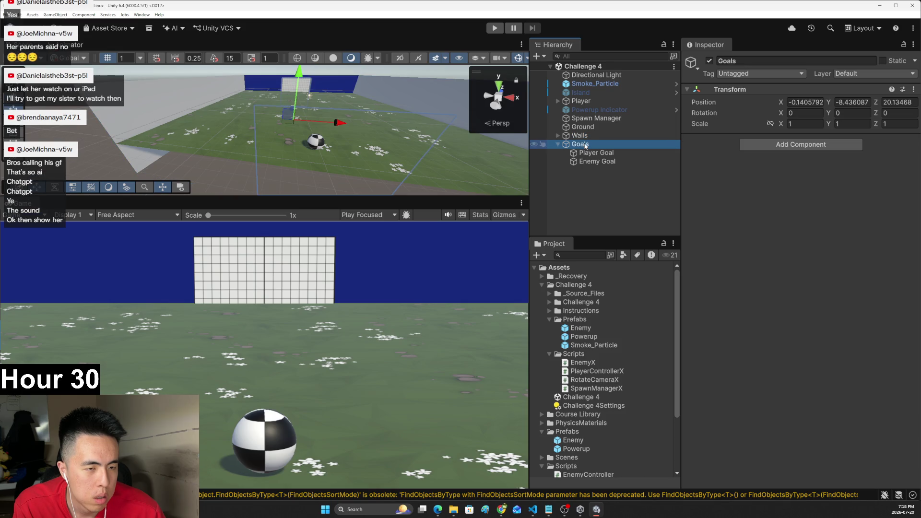
{"action": "left_click", "coordinate": [582, 102]}
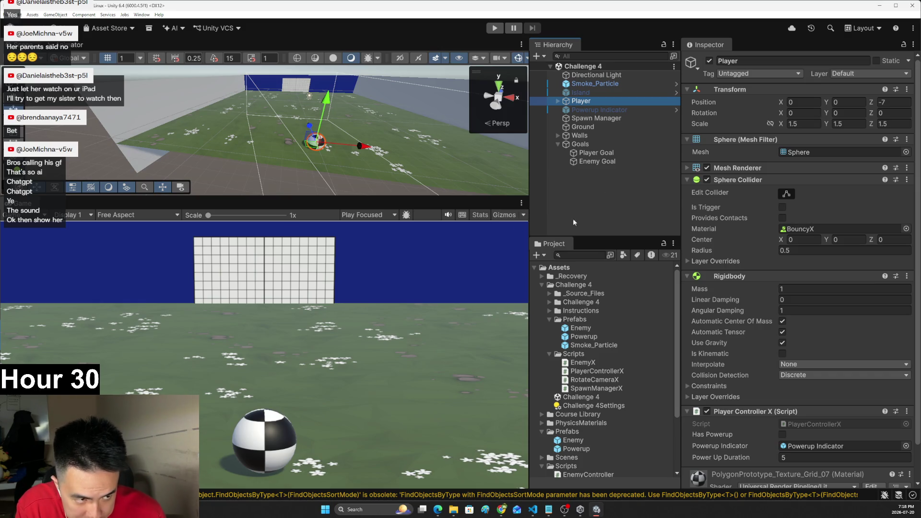
- Check both goals and Spawn Manager, then view the Enemy prefab's EnemyX with Player Goal None
{"action": "scroll", "coordinate": [760, 269], "scroll_direction": "down", "scroll_amount": 2}
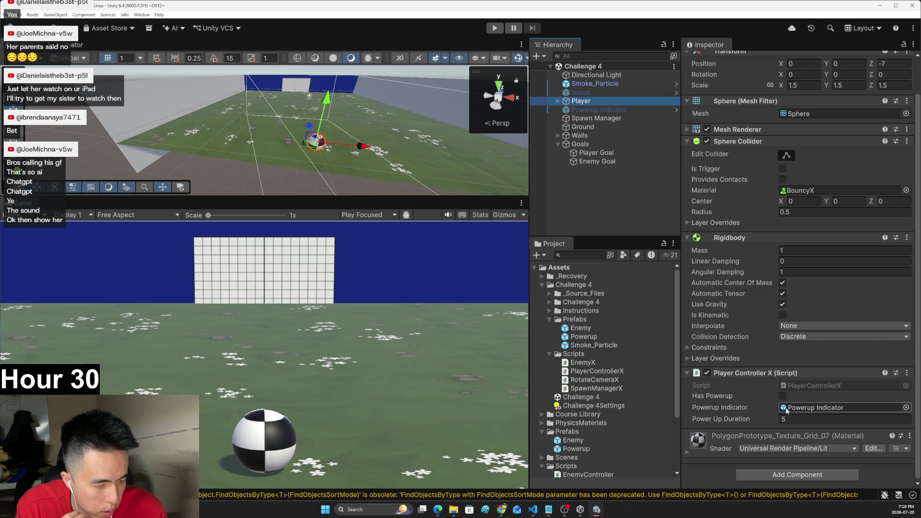
{"action": "left_click", "coordinate": [597, 161]}
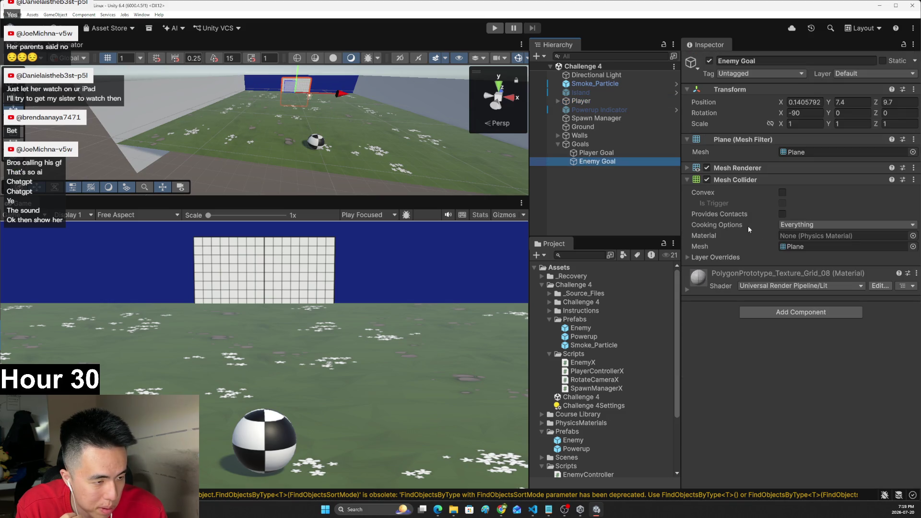
{"action": "left_click", "coordinate": [608, 155]}
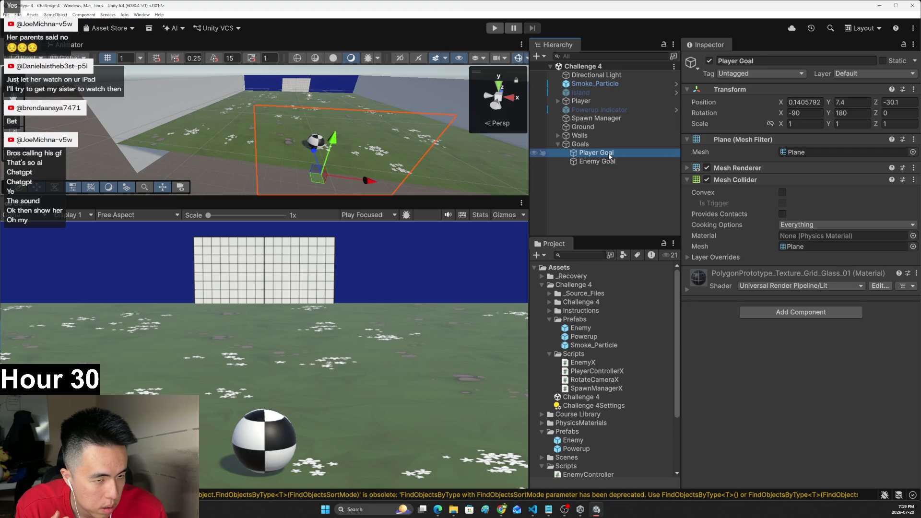
{"action": "left_click", "coordinate": [602, 118]}
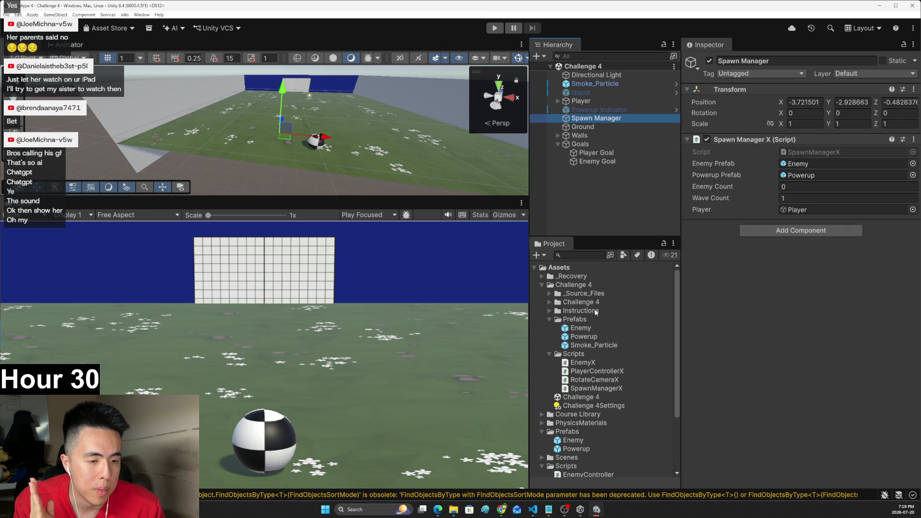
{"action": "left_click", "coordinate": [594, 328]}
{"action": "scroll", "coordinate": [718, 267], "scroll_direction": "down", "scroll_amount": 5}
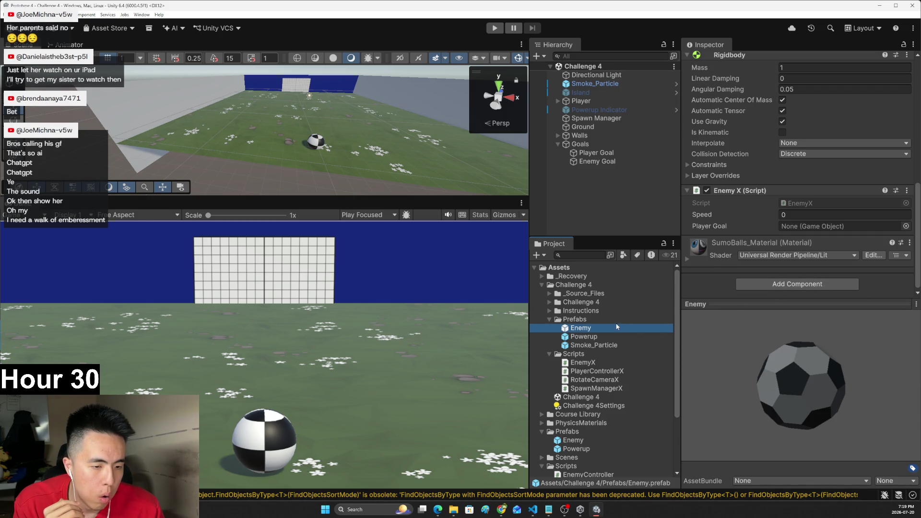
- Inspect the Powerup and Enemy prefabs, then the Enemy Goal and Player Goal objects
{"action": "left_click", "coordinate": [590, 336]}
{"action": "left_click", "coordinate": [591, 327]}
{"action": "scroll", "coordinate": [761, 276], "scroll_direction": "down", "scroll_amount": 5}
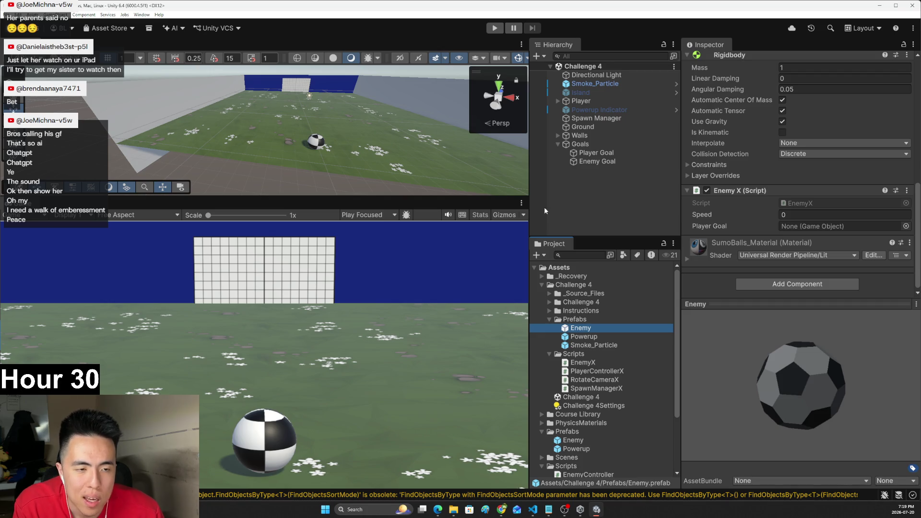
{"action": "left_click", "coordinate": [596, 162]}
{"action": "left_click", "coordinate": [593, 154]}
{"action": "left_click", "coordinate": [594, 161]}
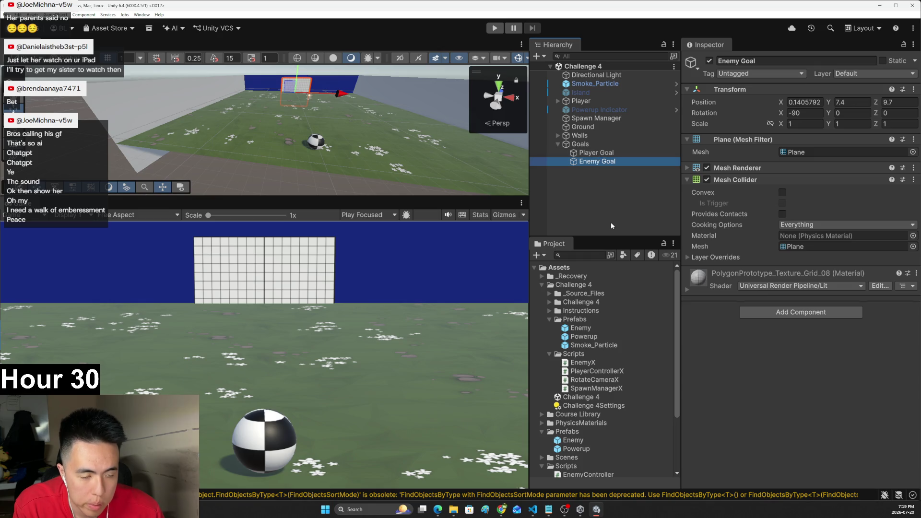
{"action": "key", "text": "alt+Tab"}
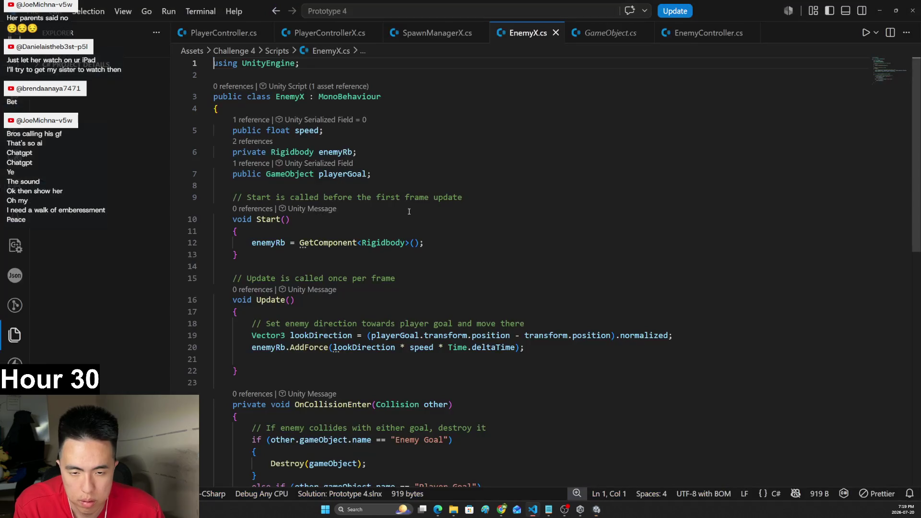
- Change the playerGoal declaration on line 7 from public to private
{"action": "left_click", "coordinate": [265, 174]}
{"action": "key", "text": "BackSpace"}
{"action": "key", "text": "BackSpace"}
{"action": "key", "text": "BackSpace"}
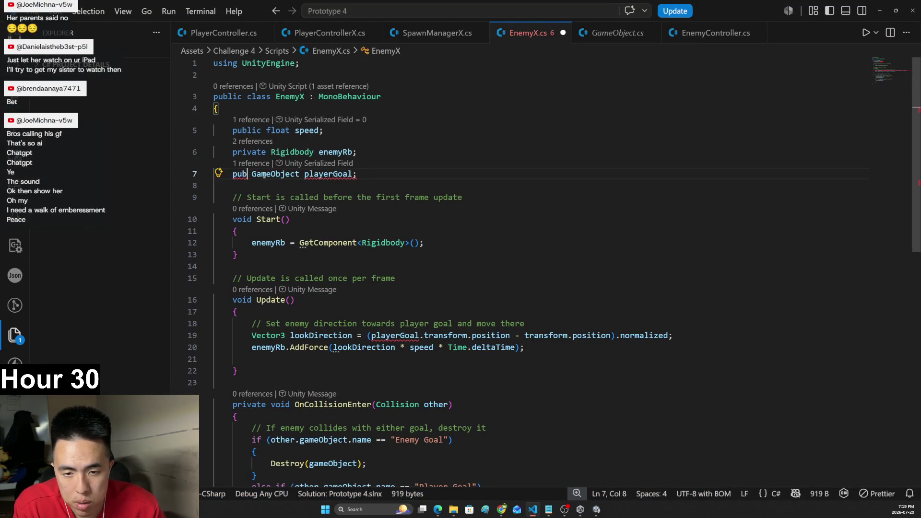
{"action": "type", "text": "private"}
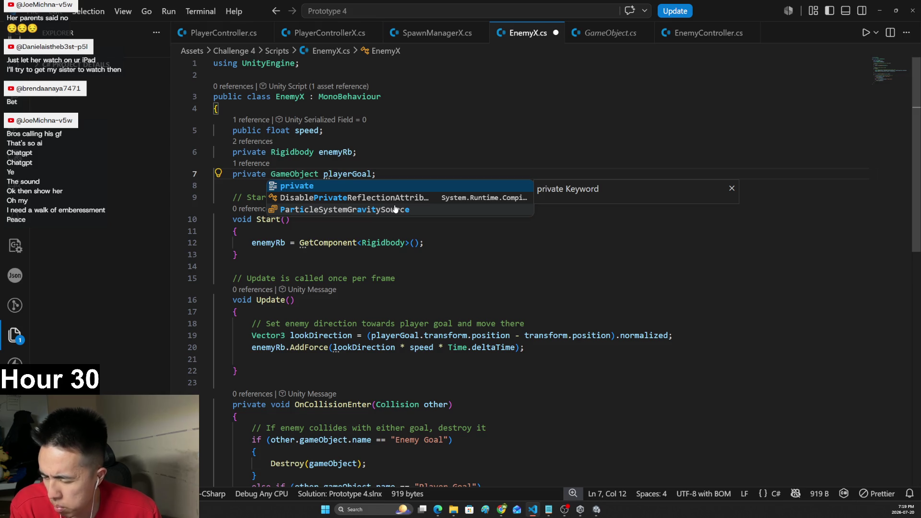
{"action": "left_click", "coordinate": [328, 164]}
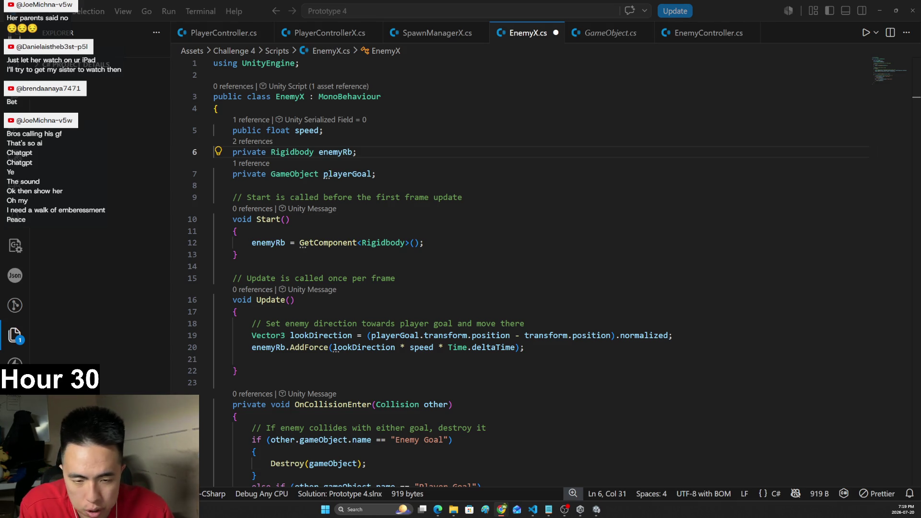
- Begin a 'playerGoal = GameObject' assignment on a new line inside Start()
{"action": "left_click", "coordinate": [410, 217]}
{"action": "left_click", "coordinate": [395, 173]}
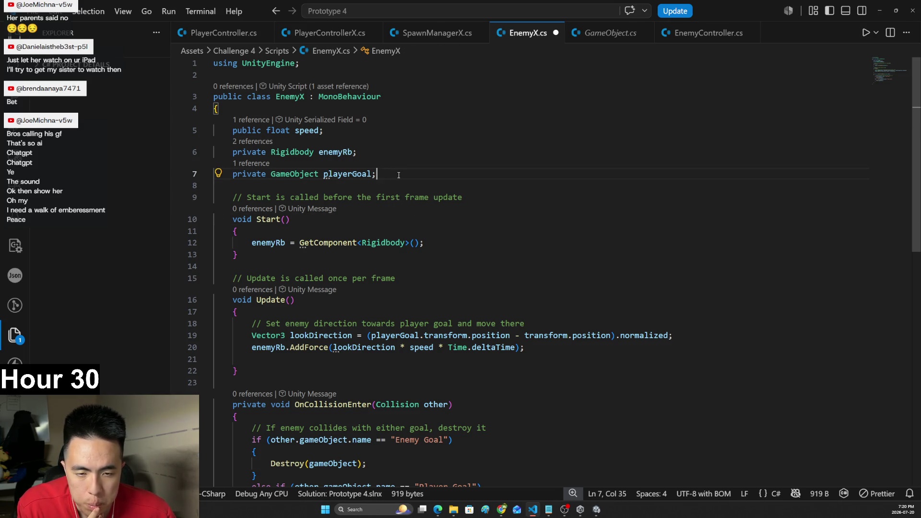
{"action": "left_click", "coordinate": [474, 241]}
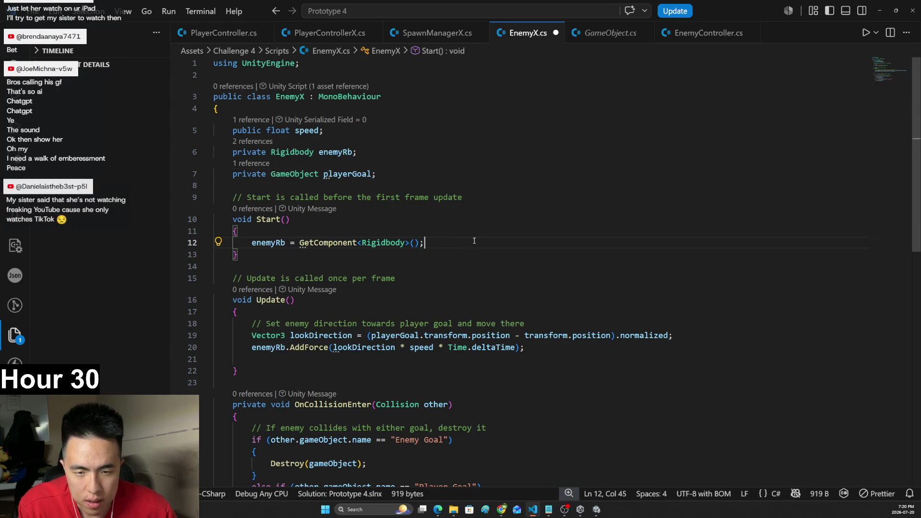
{"action": "key", "text": "Return"}
{"action": "type", "text": "player"}
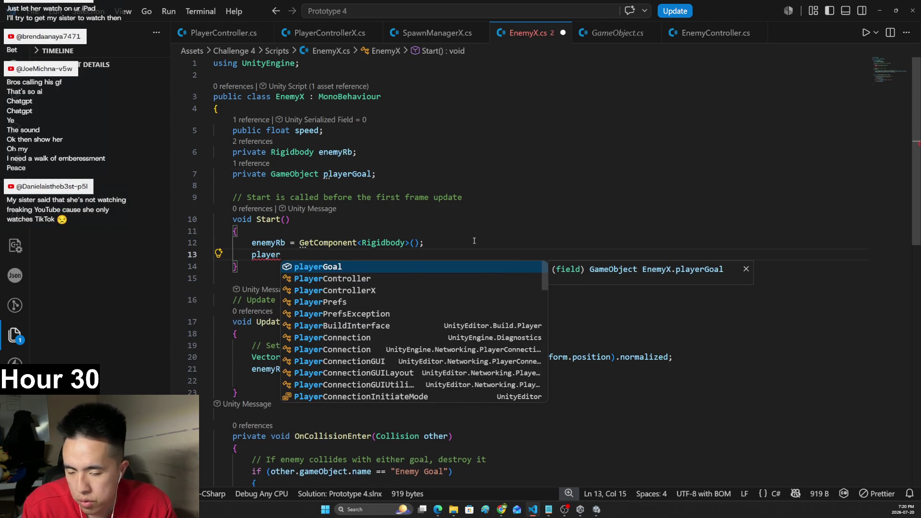
{"action": "type", "text": "Goal = "}
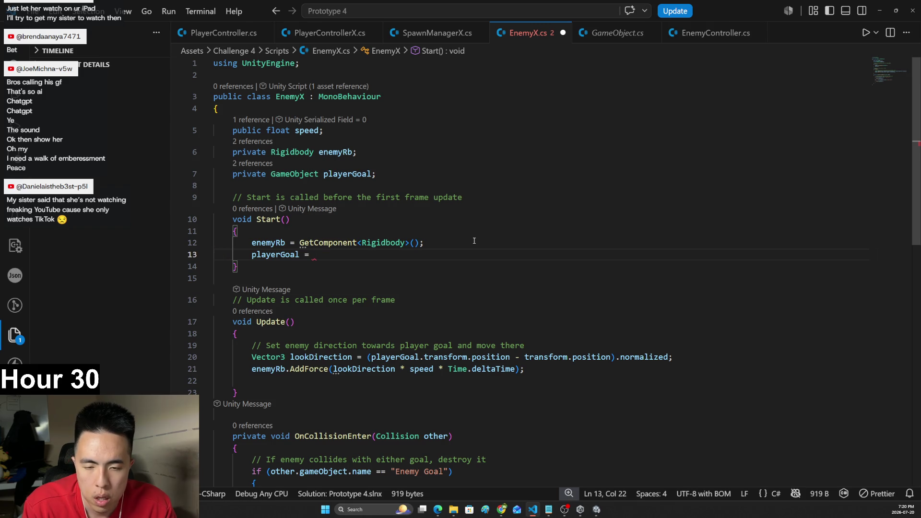
{"action": "type", "text": "Gam"}
{"action": "key", "text": "Tab"}
{"action": "key", "text": "Return"}
{"action": "key", "text": "Return"}
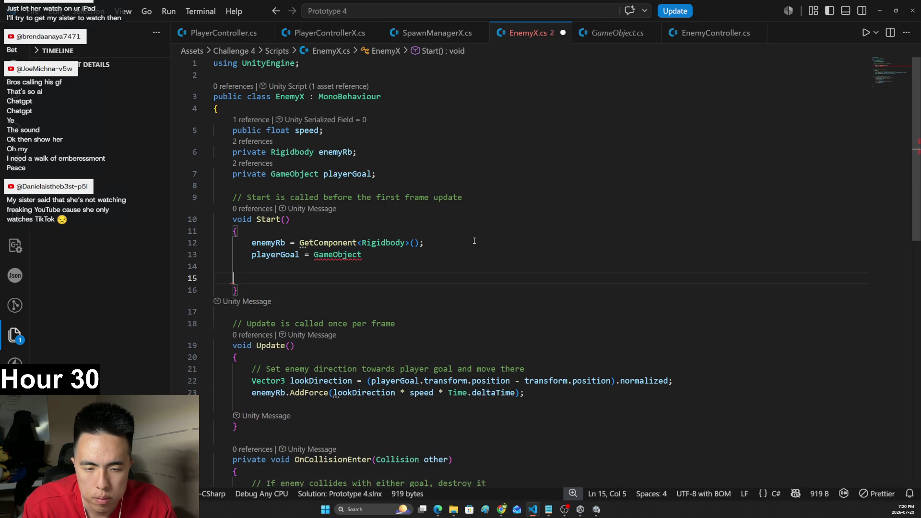
{"action": "key", "text": "BackSpace"}
{"action": "key", "text": "BackSpace"}
{"action": "key", "text": "BackSpace"}
{"action": "key", "text": "alt+Tab"}
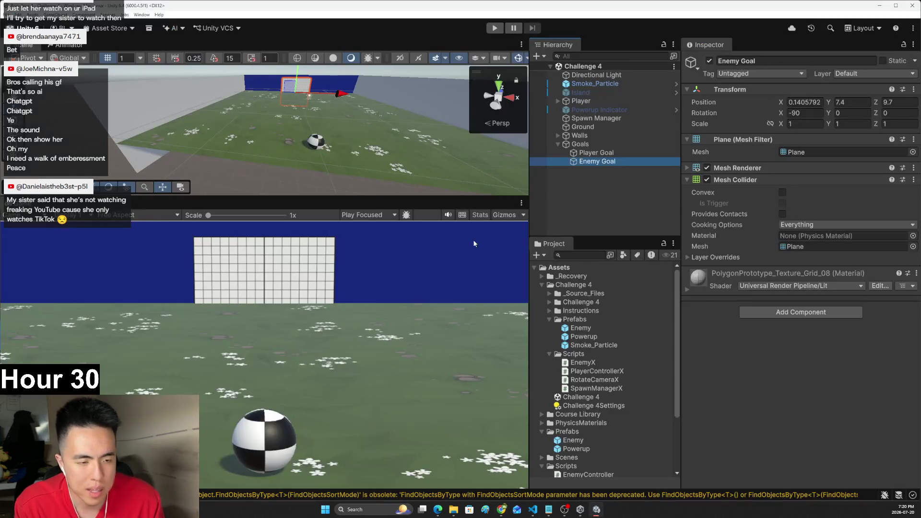
- Add a new EnemyGoal tag in the Tags settings
{"action": "left_click", "coordinate": [758, 73]}
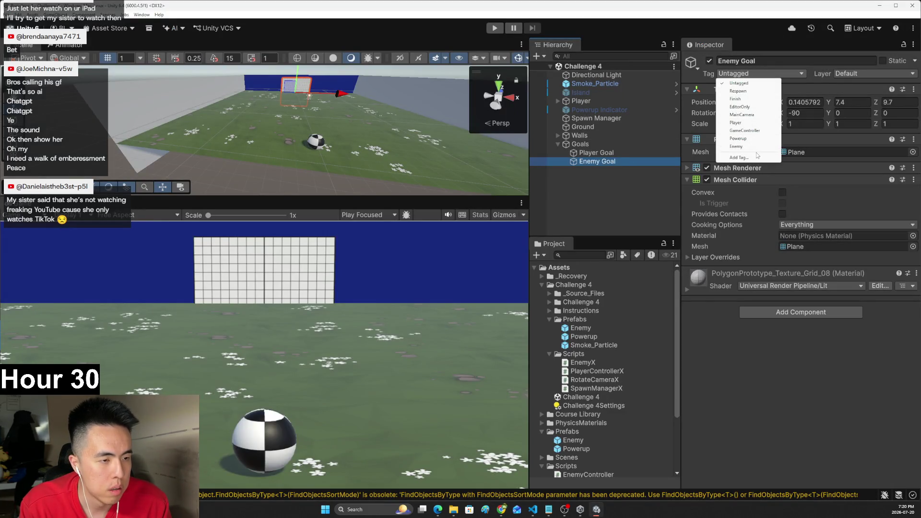
{"action": "left_click", "coordinate": [739, 157]}
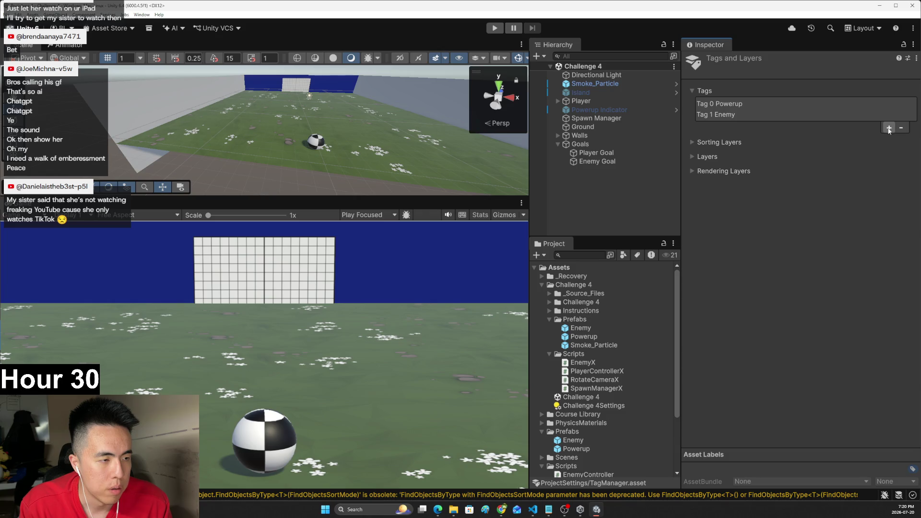
{"action": "left_click", "coordinate": [888, 128]}
{"action": "type", "text": "EnemyGoal"}
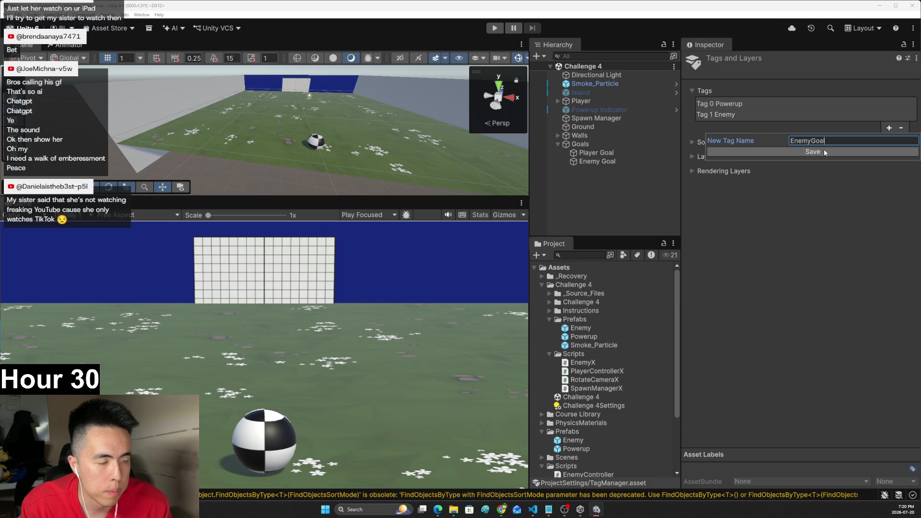
{"action": "left_click", "coordinate": [825, 152]}
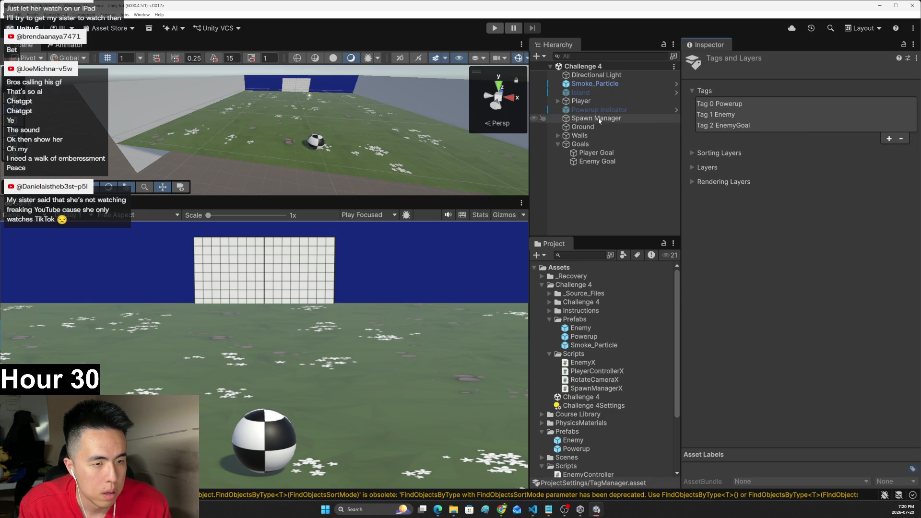
- Set the Enemy Goal object's Tag to EnemyGoal
{"action": "left_click", "coordinate": [597, 162]}
{"action": "left_click", "coordinate": [758, 74]}
{"action": "left_click", "coordinate": [744, 155]}
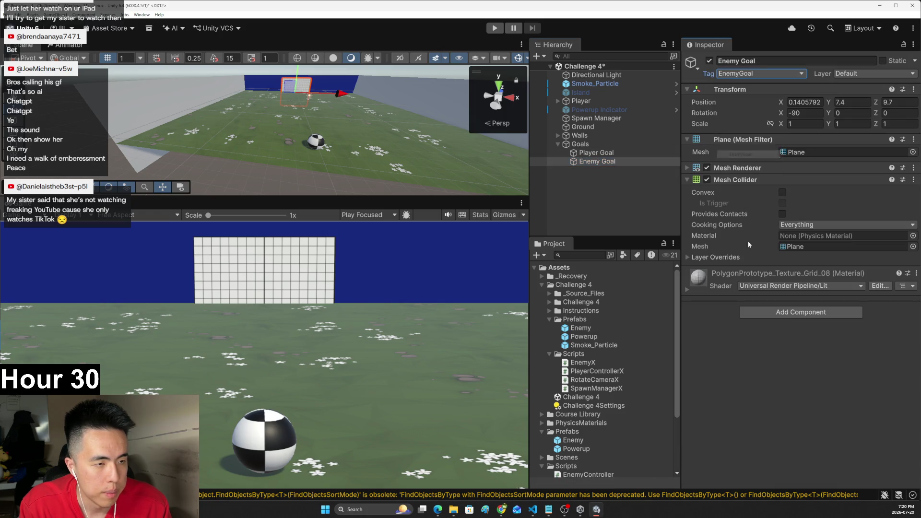
{"action": "key", "text": "alt+Tab"}
- Complete line 13 as playerGoal = GameObject.FindGameObjectWithTag("EnemyGoal").gameObject; and save EnemyX.cs
{"action": "key", "text": "BackSpace"}
{"action": "key", "text": "BackSpace"}
{"action": "key", "text": "BackSpace"}
{"action": "type", "text": "FindBy"}
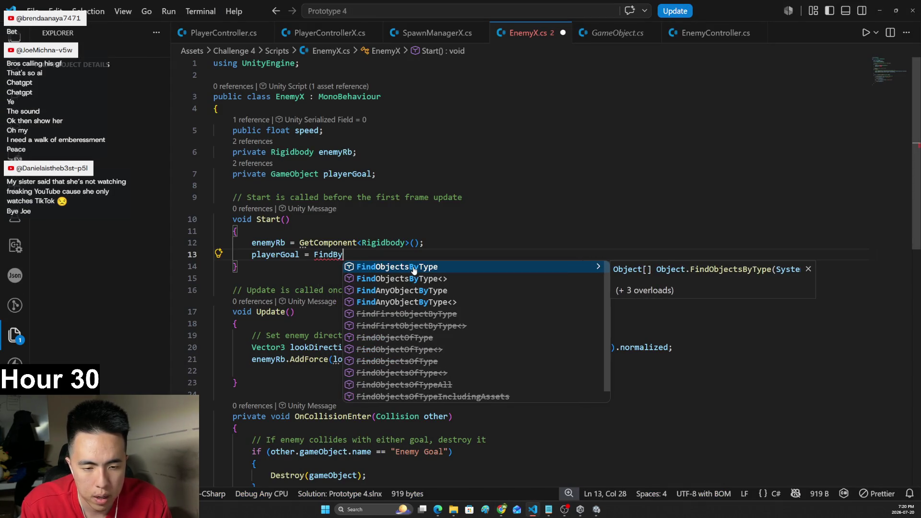
{"action": "key", "text": "BackSpace"}
{"action": "key", "text": "BackSpace"}
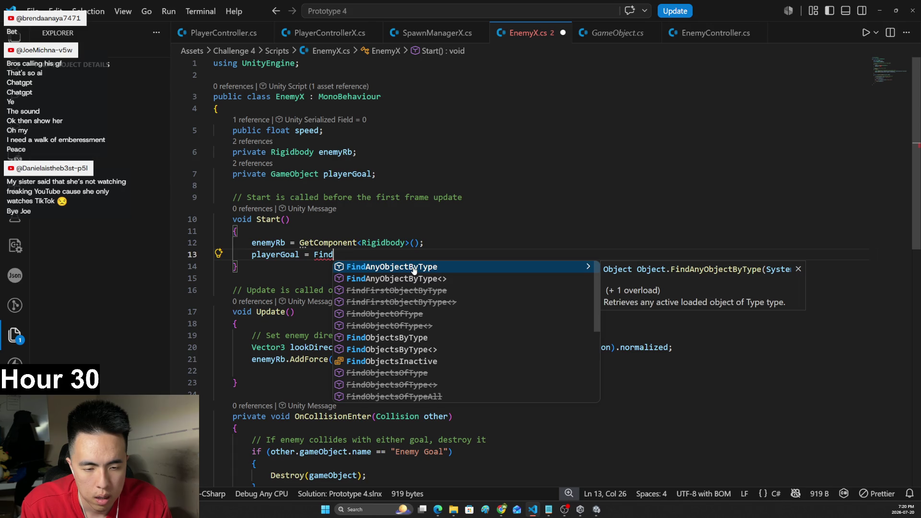
{"action": "key", "text": "BackSpace"}
{"action": "key", "text": "BackSpace"}
{"action": "key", "text": "BackSpace"}
{"action": "type", "text": "G"}
{"action": "key", "text": "Tab"}
{"action": "type", "text": ".Find"}
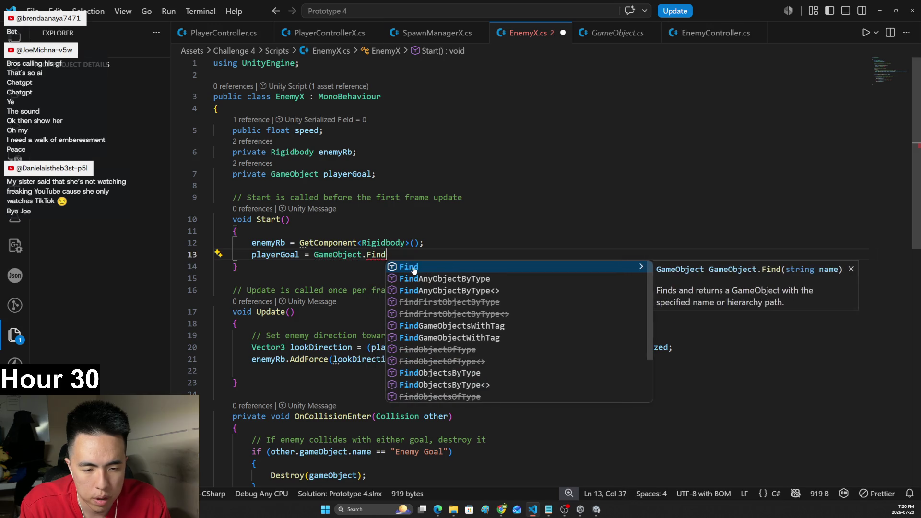
{"action": "type", "text": "Obj"}
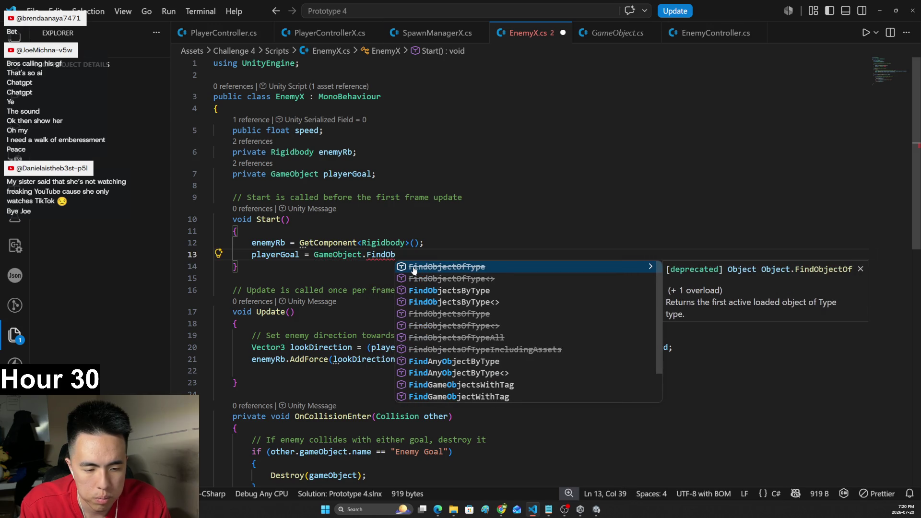
{"action": "left_click", "coordinate": [503, 397]}
{"action": "type", "text": "(\"EnemyG"}
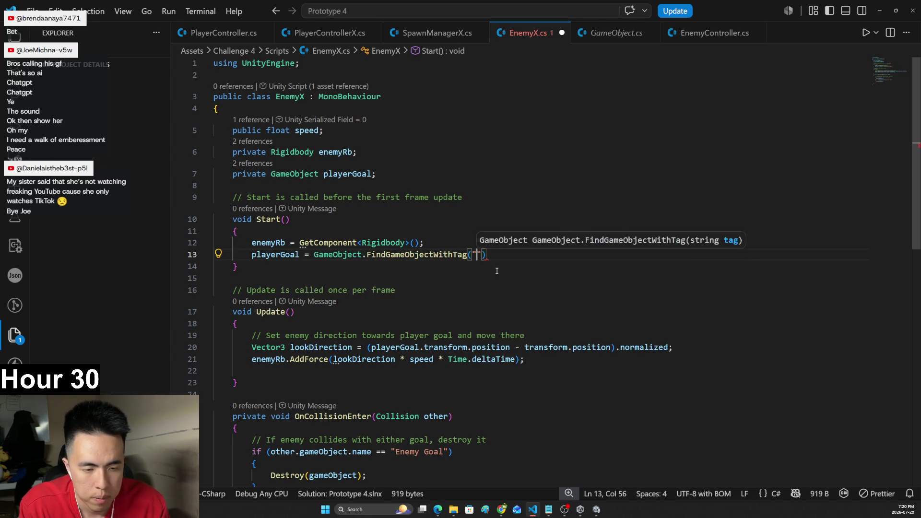
{"action": "type", "text": "oal\").gam"}
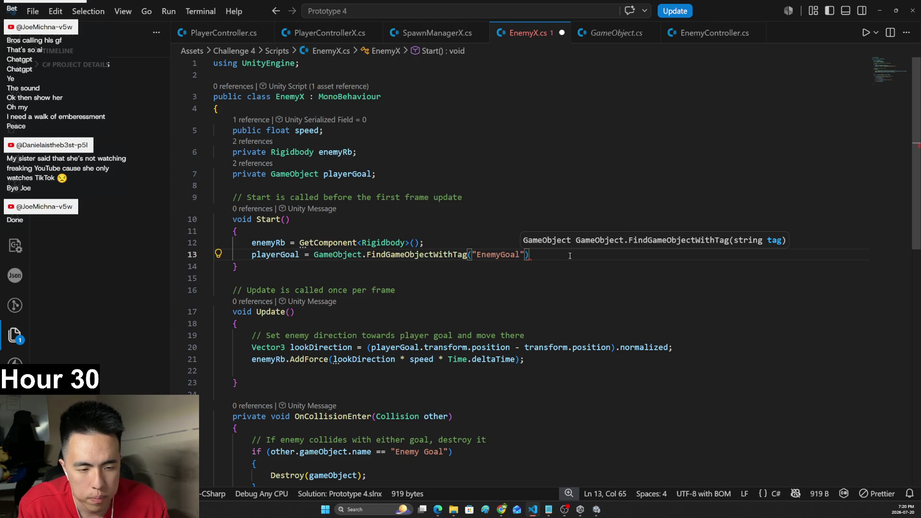
{"action": "key", "text": "Tab"}
{"action": "type", "text": ";"}
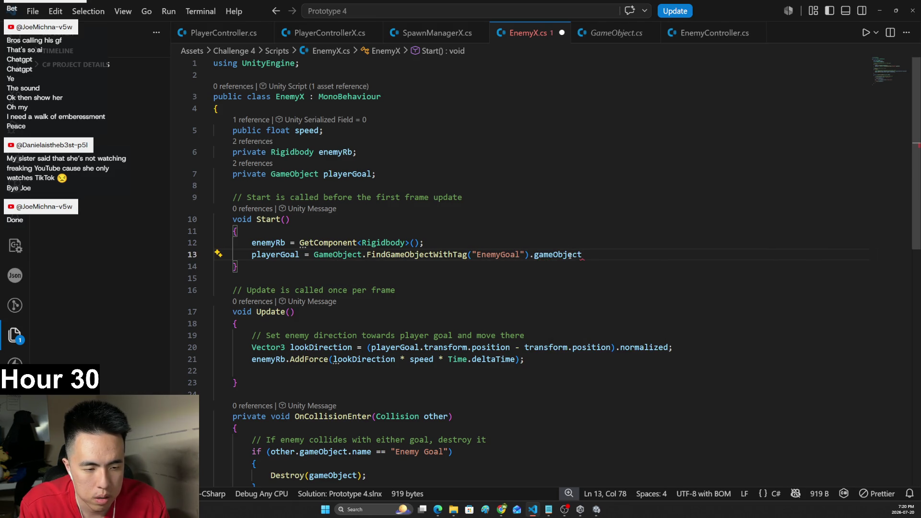
{"action": "key", "text": "ctrl+s"}
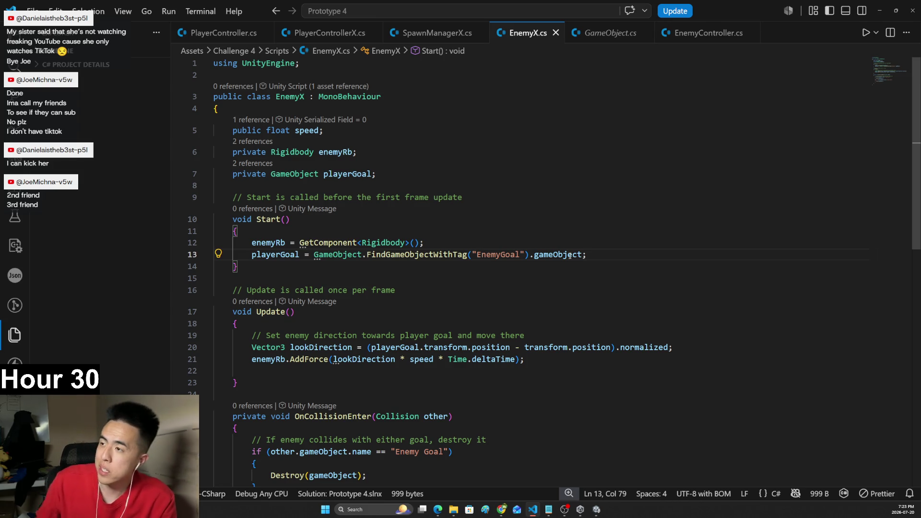
- Return to the Unity editor so it recompiles the saved EnemyX script
{"action": "key", "text": "alt+Tab"}
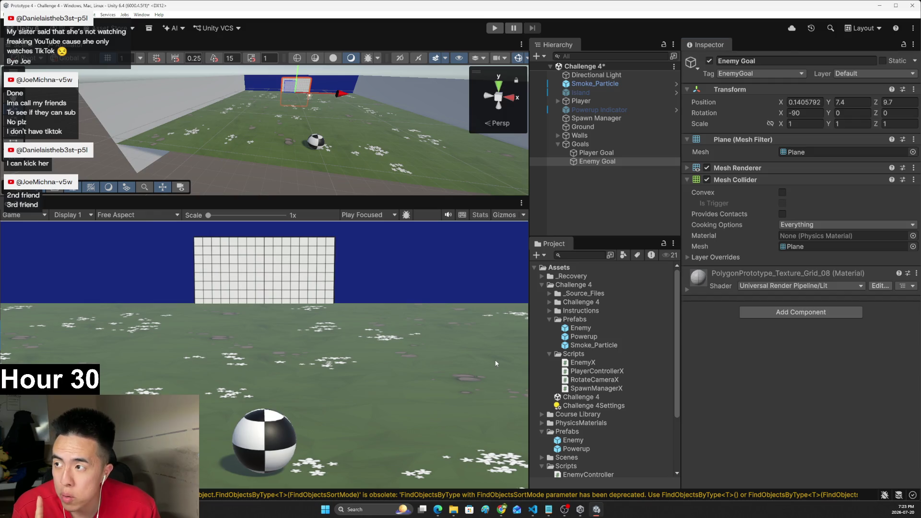
- Play-test briefly to watch the enemy balls spawn, then stop and return to EnemyX.cs
{"action": "key", "text": "ctrl+p"}
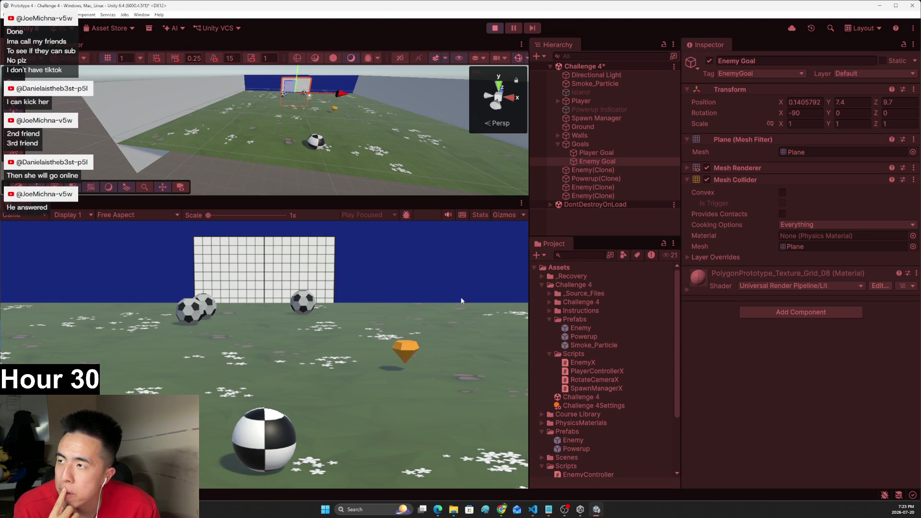
{"action": "left_click", "coordinate": [495, 28]}
{"action": "left_click", "coordinate": [535, 511]}
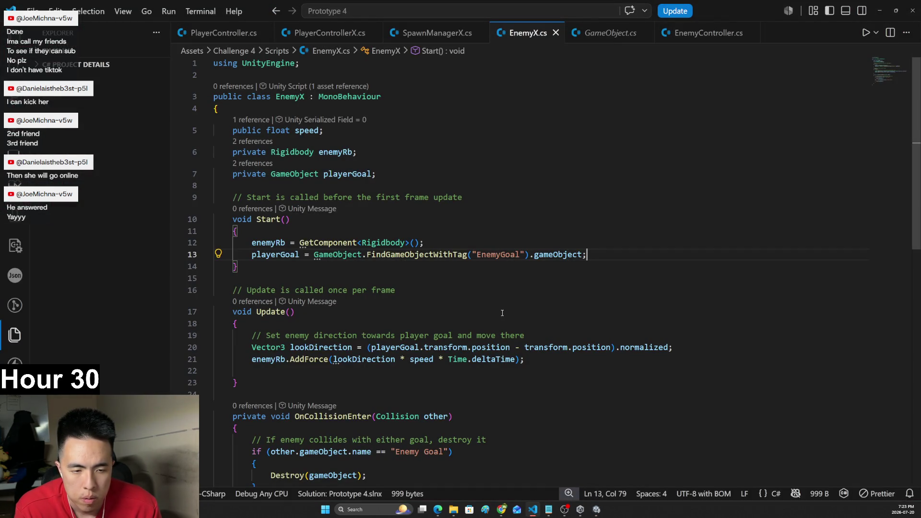
- Scroll through EnemyX's movement and goal code, then go back to Unity
{"action": "key", "text": "alt+Tab"}
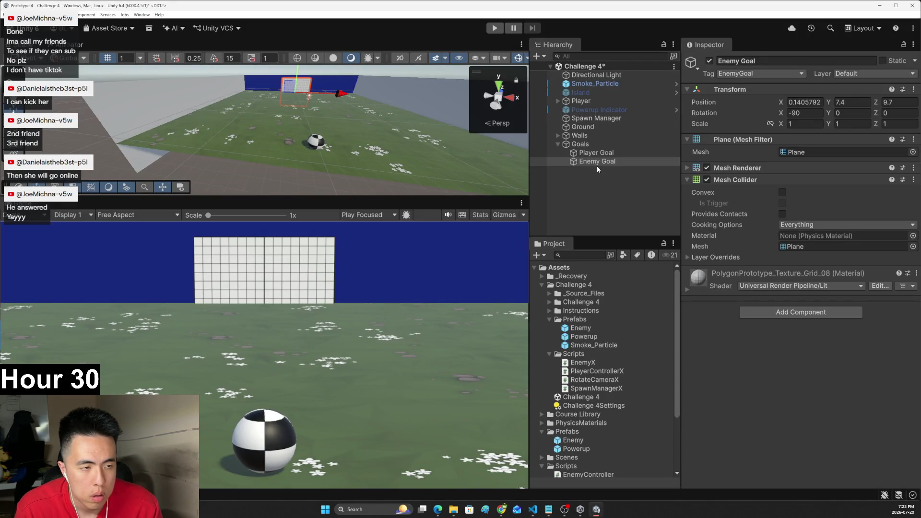
{"action": "key", "text": "alt+Tab"}
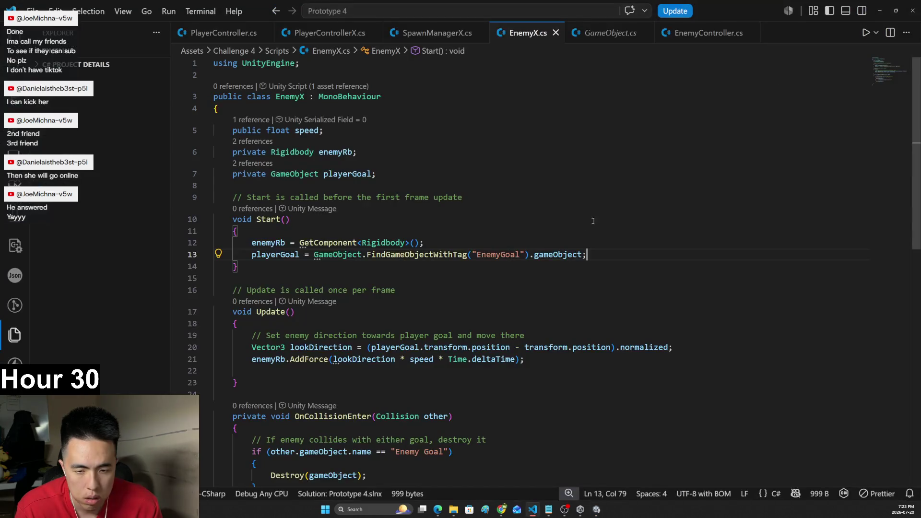
{"action": "scroll", "coordinate": [480, 215], "scroll_direction": "down", "scroll_amount": 2}
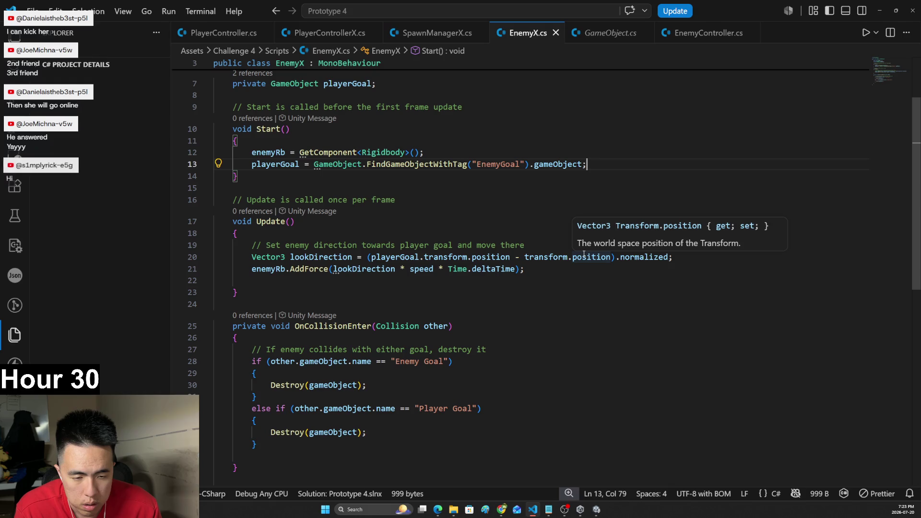
{"action": "scroll", "coordinate": [535, 266], "scroll_direction": "up", "scroll_amount": 2}
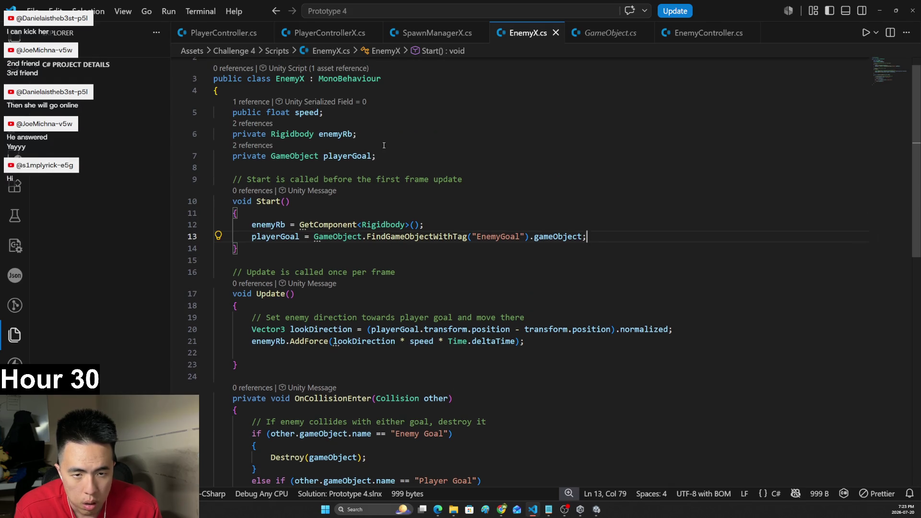
{"action": "key", "text": "alt+Tab"}
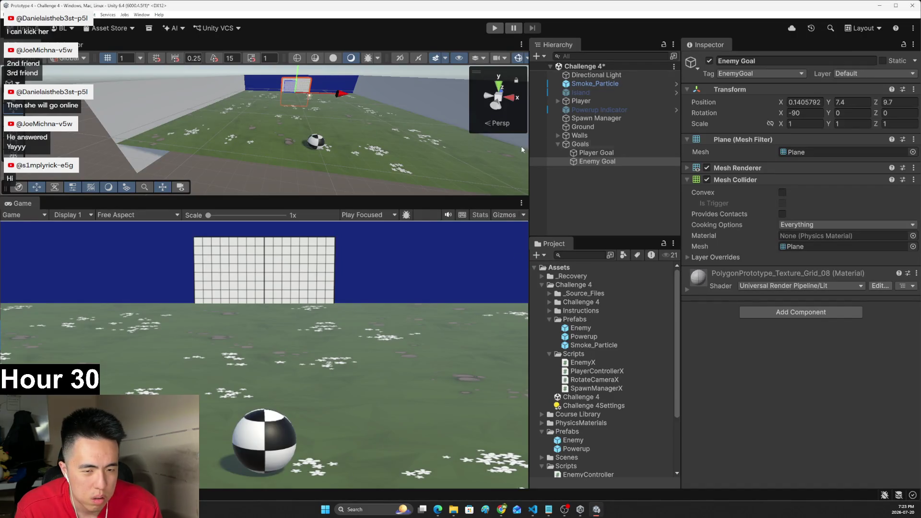
- Check the Enemy prefab's EnemyX Speed value of 1, then run a brief play test
{"action": "left_click", "coordinate": [596, 153]}
{"action": "left_click", "coordinate": [597, 161]}
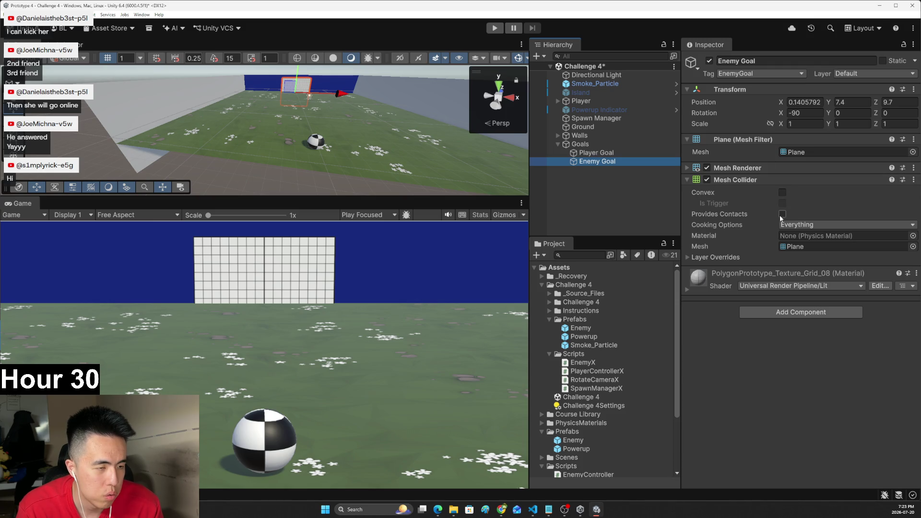
{"action": "left_click", "coordinate": [584, 345]}
{"action": "left_click", "coordinate": [581, 328]}
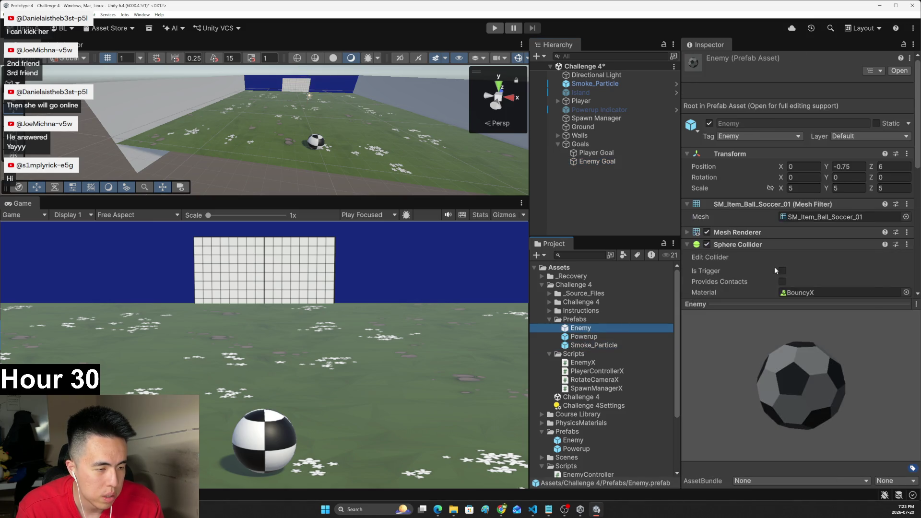
{"action": "scroll", "coordinate": [789, 244], "scroll_direction": "down", "scroll_amount": 4}
{"action": "scroll", "coordinate": [789, 243], "scroll_direction": "down", "scroll_amount": 3}
{"action": "left_click", "coordinate": [781, 266]}
{"action": "left_click", "coordinate": [493, 29]}
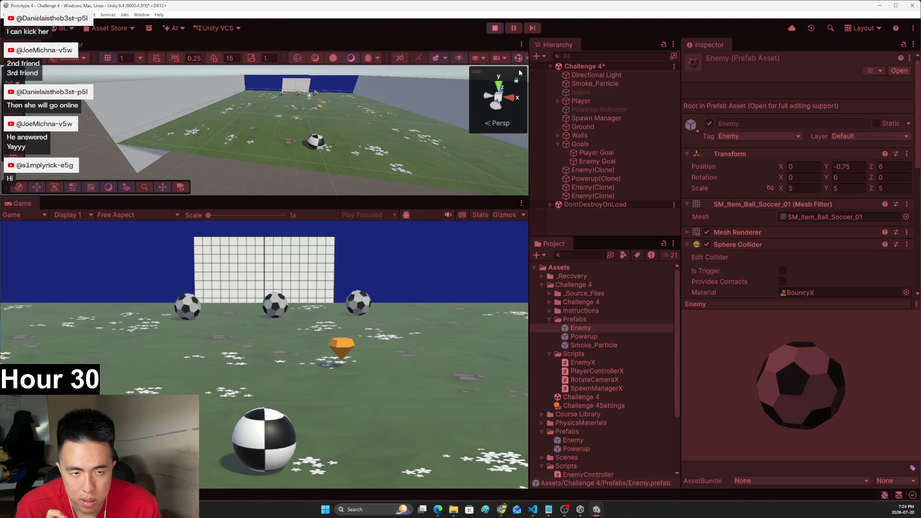
{"action": "left_click", "coordinate": [494, 28]}
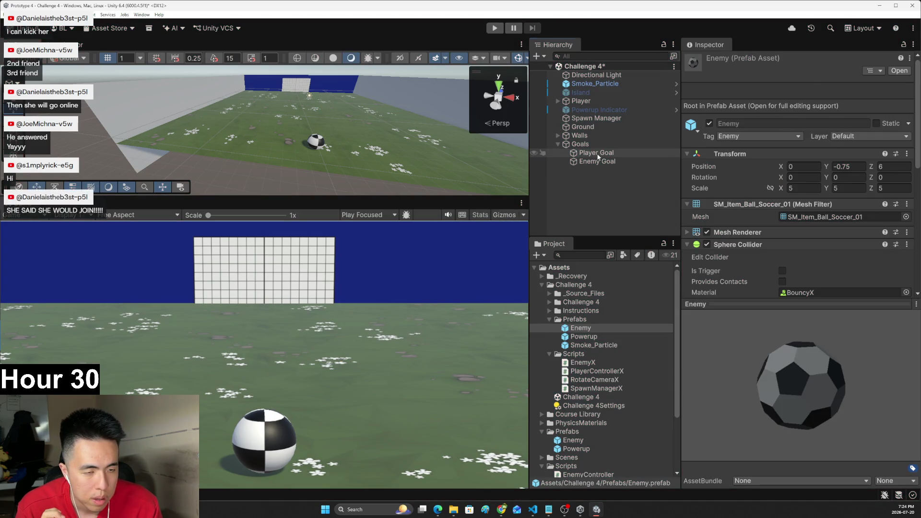
- Add a new PlayerGoal tag in the Tags settings
{"action": "left_click", "coordinate": [596, 153]}
{"action": "left_click", "coordinate": [597, 163]}
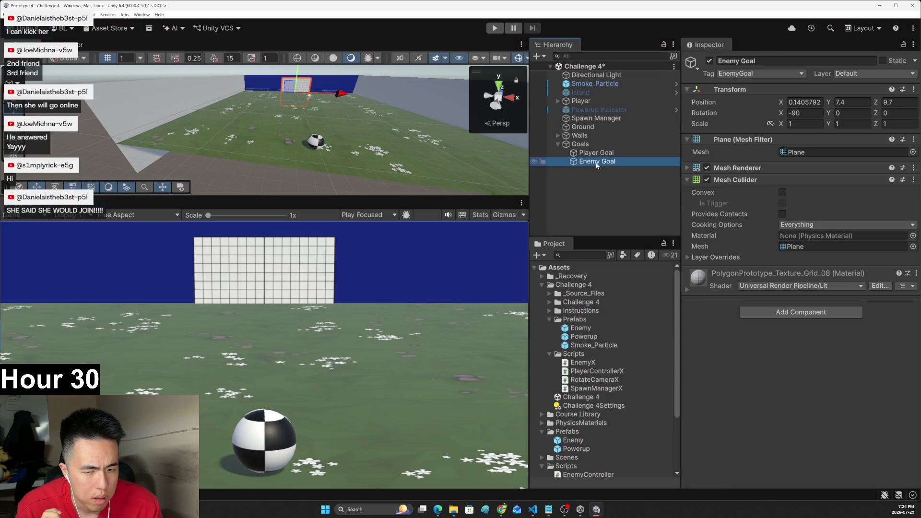
{"action": "left_click", "coordinate": [595, 153]}
{"action": "left_click", "coordinate": [752, 74]}
{"action": "left_click", "coordinate": [747, 165]}
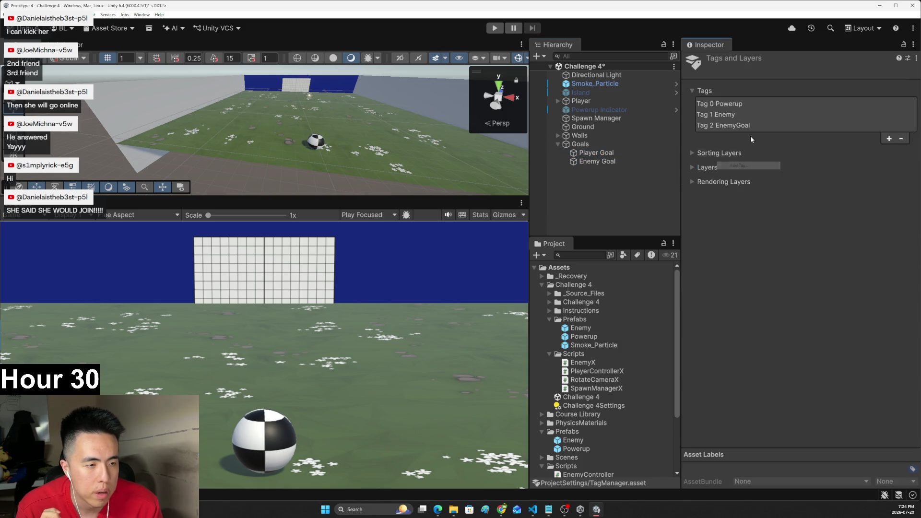
{"action": "left_click", "coordinate": [888, 139]}
{"action": "type", "text": "PlayerGoal"}
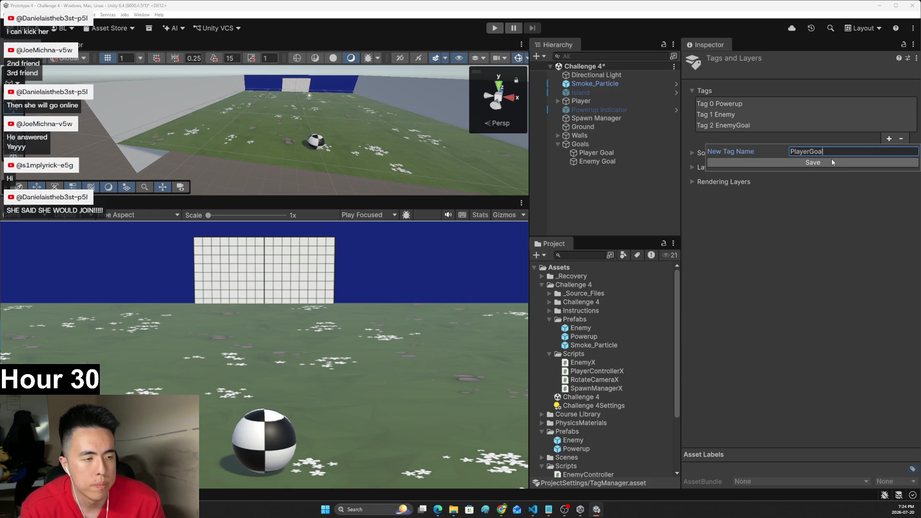
{"action": "left_click", "coordinate": [812, 162]}
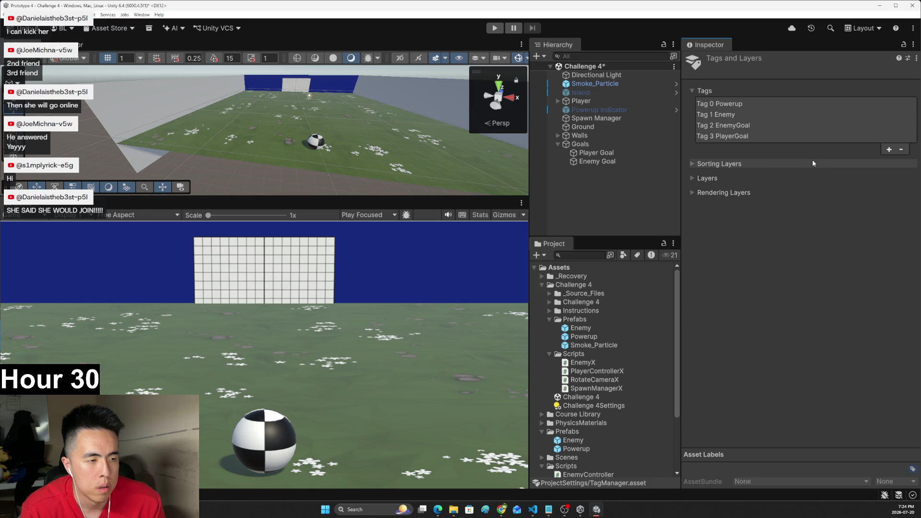
- Set the Player Goal object's Tag to PlayerGoal
{"action": "left_click", "coordinate": [597, 152]}
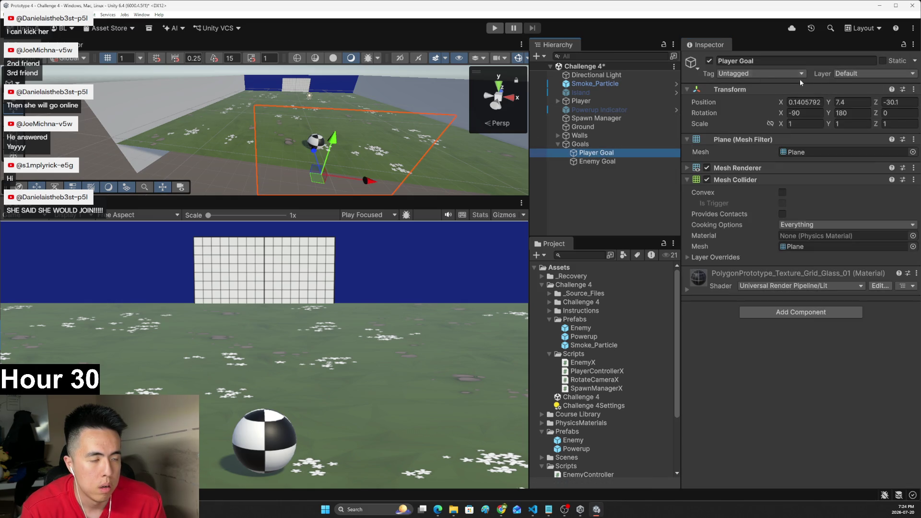
{"action": "left_click", "coordinate": [757, 73]}
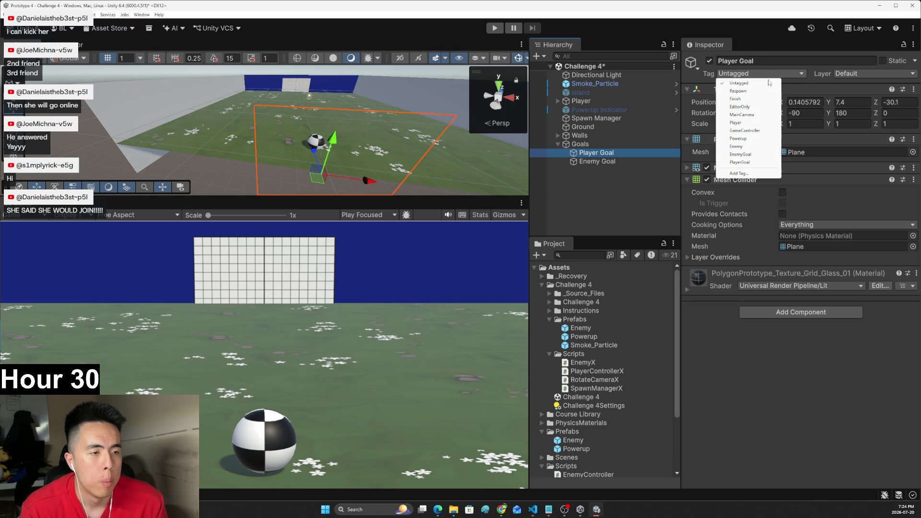
{"action": "left_click", "coordinate": [734, 163]}
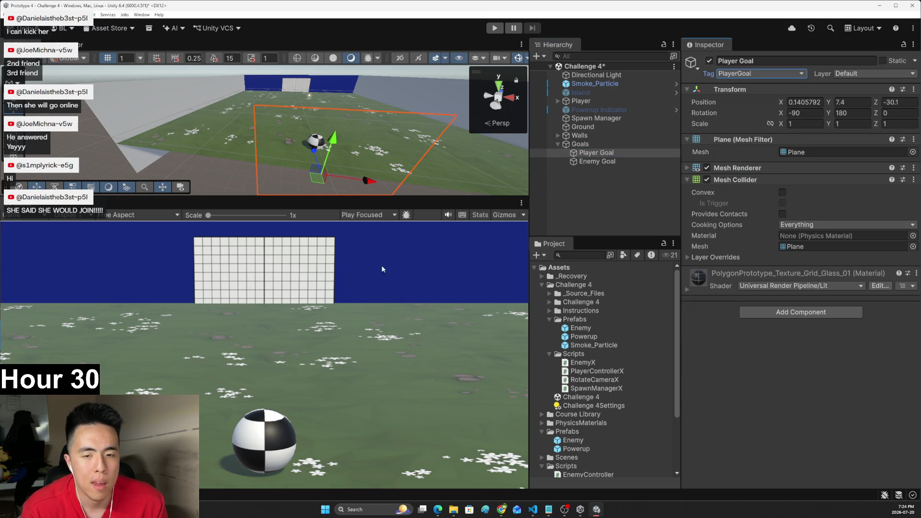
- Change the tag in EnemyX.cs from "EnemyGoal" to "PlayerGoal" and save
{"action": "key", "text": "alt+Tab"}
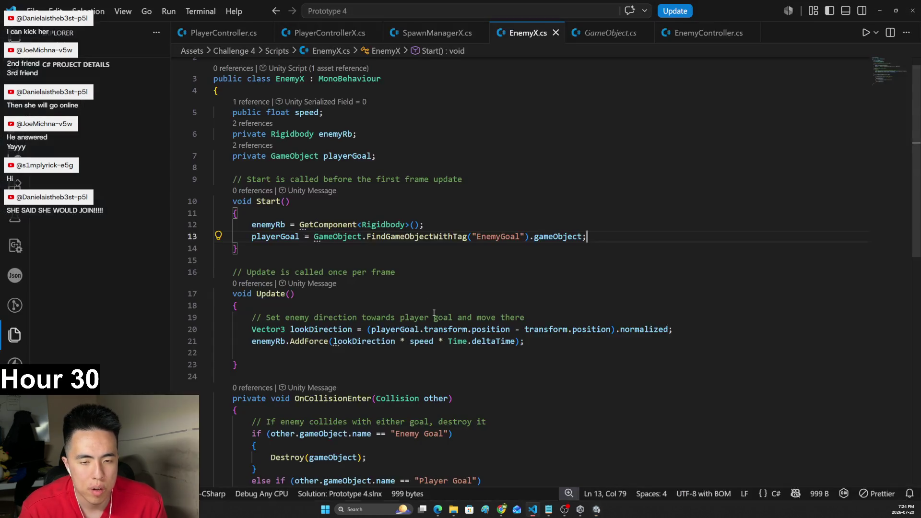
{"action": "left_click_drag", "start_coordinate": [506, 237], "coordinate": [477, 236]}
{"action": "type", "text": "Playe"}
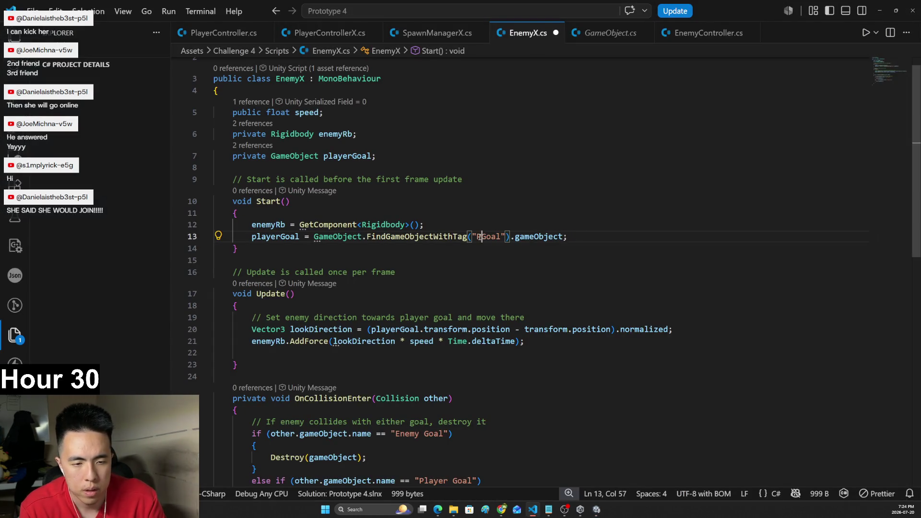
{"action": "type", "text": "r"}
{"action": "key", "text": "ctrl+s"}
{"action": "key", "text": "alt+Tab"}
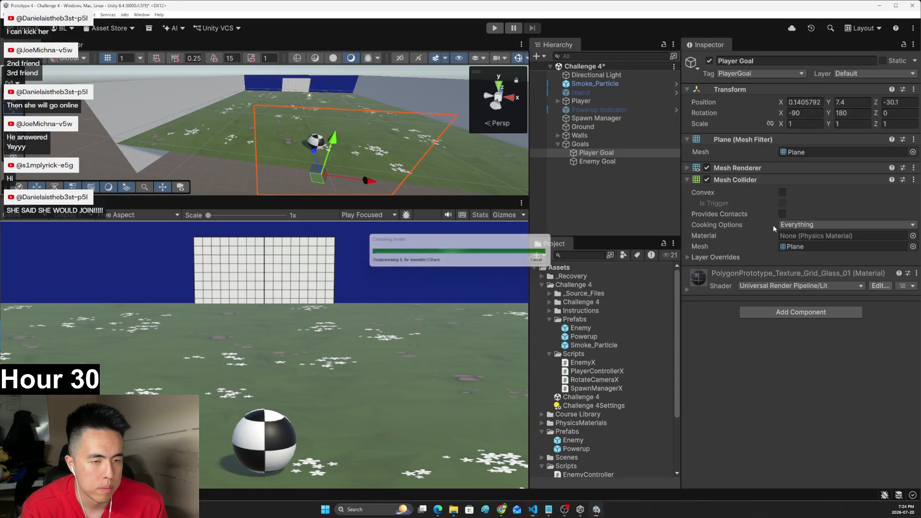
- Set the Enemy prefab's EnemyX Speed to 10 and start a play test
{"action": "left_click", "coordinate": [601, 162]}
{"action": "left_click", "coordinate": [603, 154]}
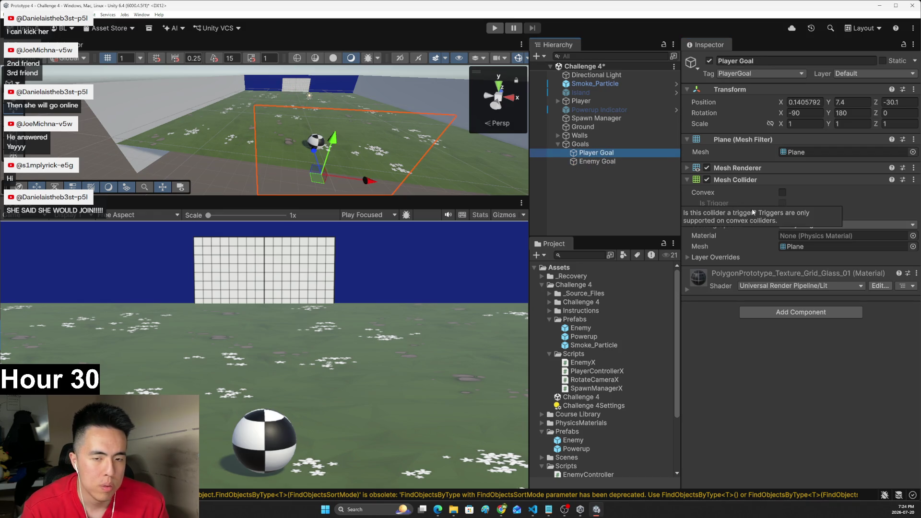
{"action": "left_click", "coordinate": [597, 161]}
{"action": "left_click", "coordinate": [597, 153]}
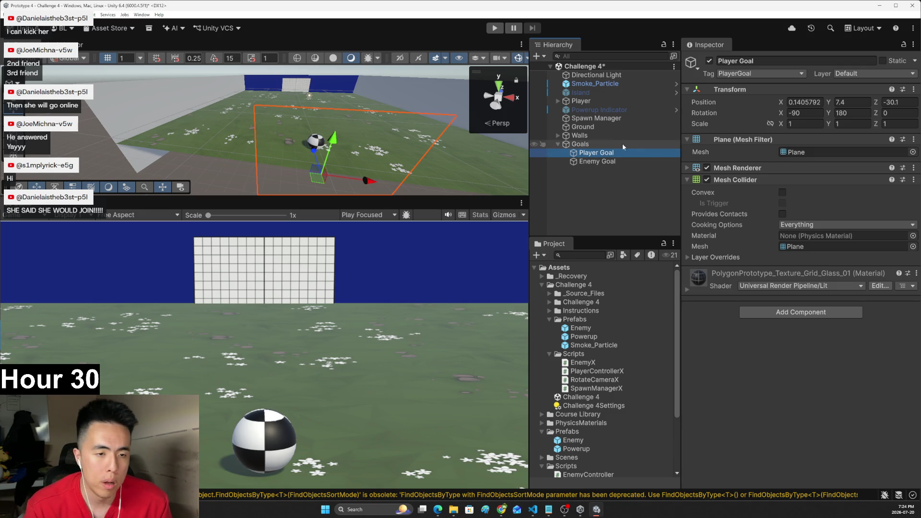
{"action": "left_click", "coordinate": [598, 327]}
{"action": "scroll", "coordinate": [796, 192], "scroll_direction": "down", "scroll_amount": 10}
{"action": "left_click", "coordinate": [791, 237]}
{"action": "type", "text": "10"}
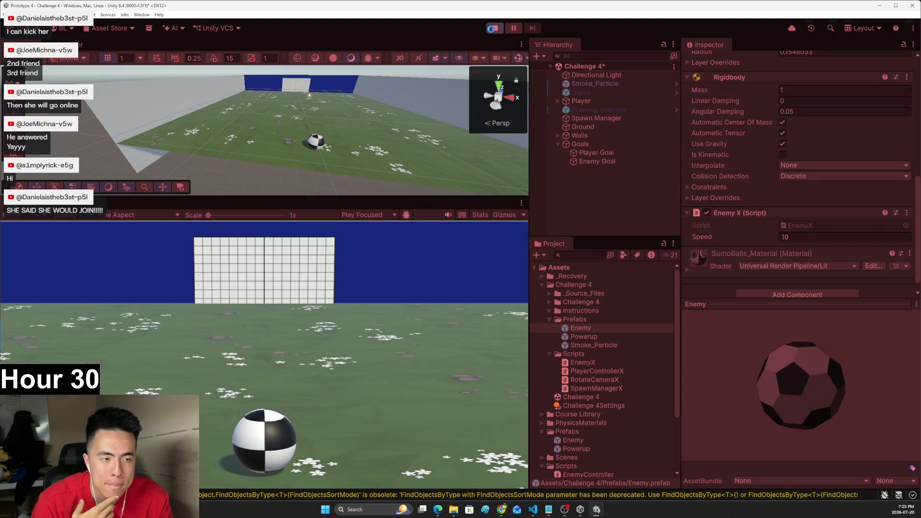
{"action": "left_click", "coordinate": [494, 28]}
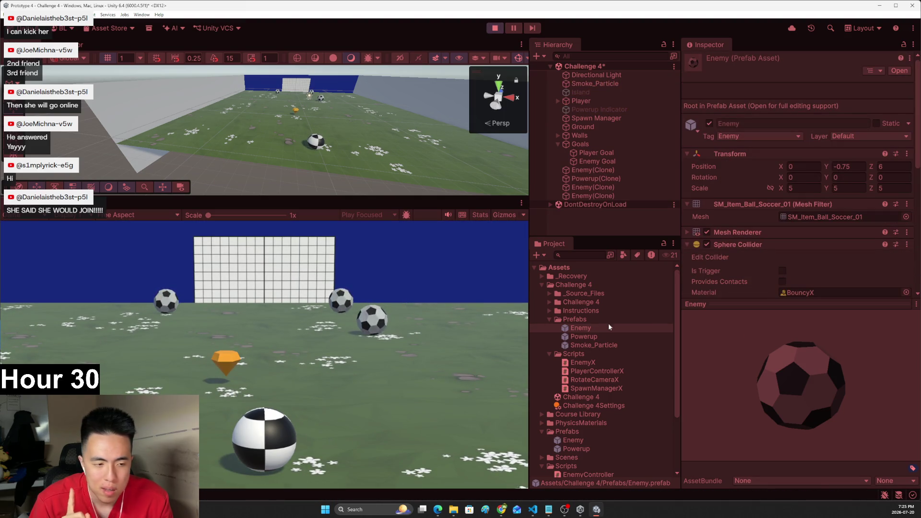
- Raise the Enemy prefab's Enemy X Speed to 100 during the play test
{"action": "scroll", "coordinate": [815, 287], "scroll_direction": "down", "scroll_amount": 5}
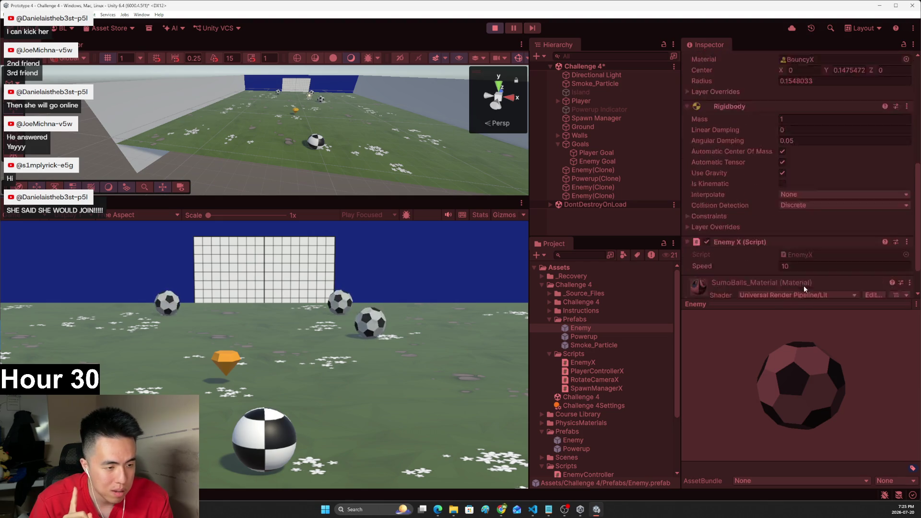
{"action": "scroll", "coordinate": [803, 286], "scroll_direction": "down", "scroll_amount": 2}
{"action": "left_click", "coordinate": [792, 228]}
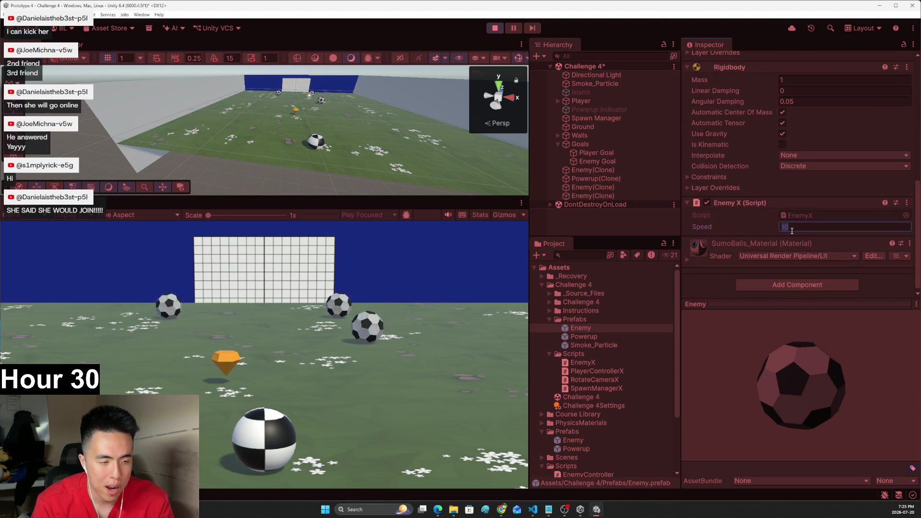
{"action": "left_click", "coordinate": [422, 312]}
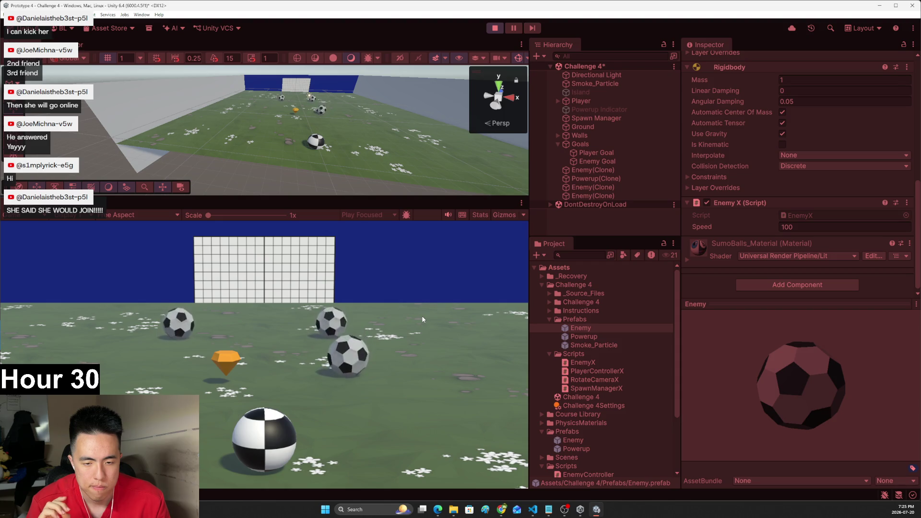
- Turn the camera around the player ball toward the goal with the arrow keys, then stop playing
{"action": "key", "text": "Right"}
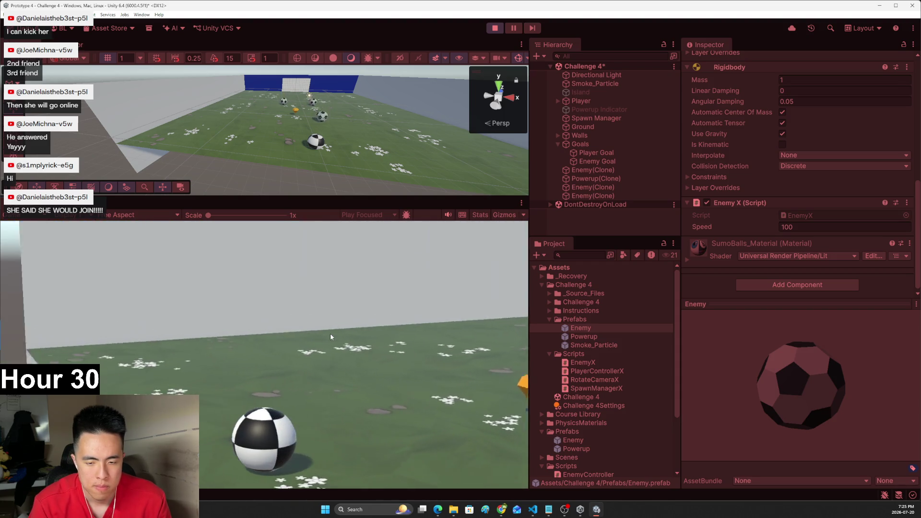
{"action": "key", "text": "Right"}
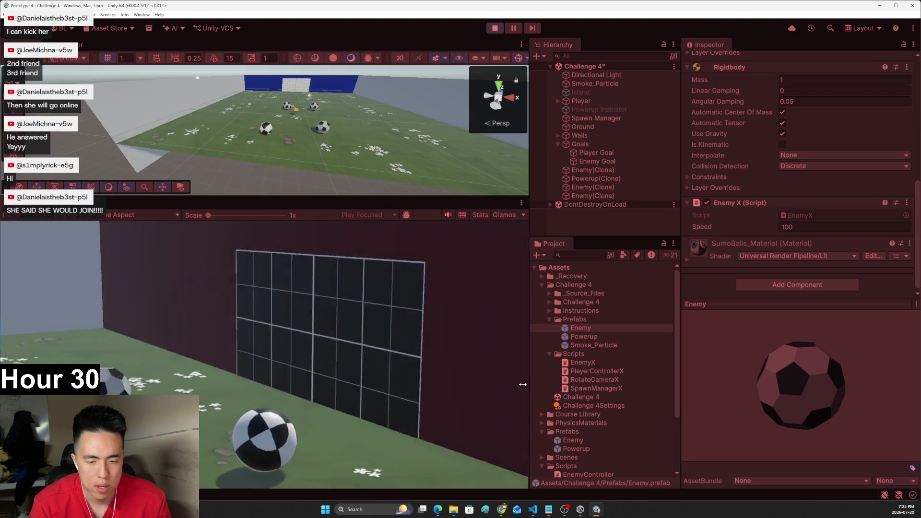
{"action": "key", "text": "Left"}
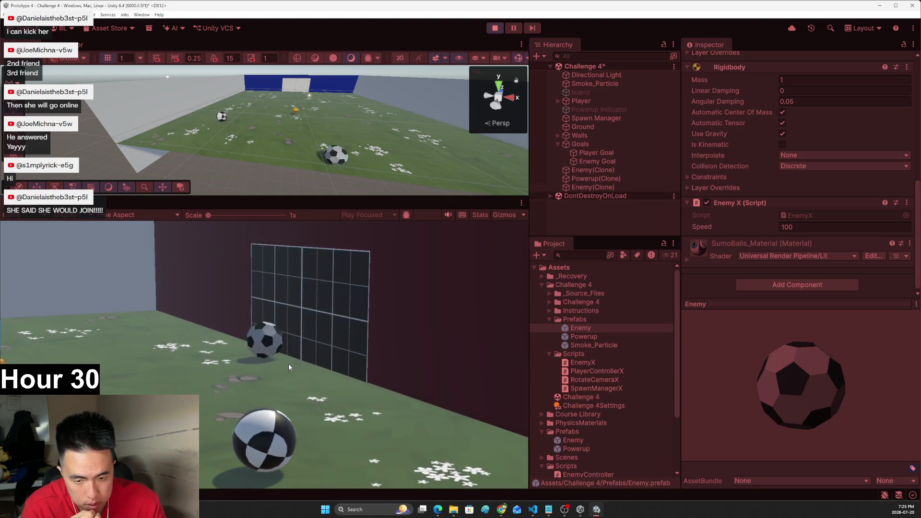
{"action": "left_click", "coordinate": [494, 28]}
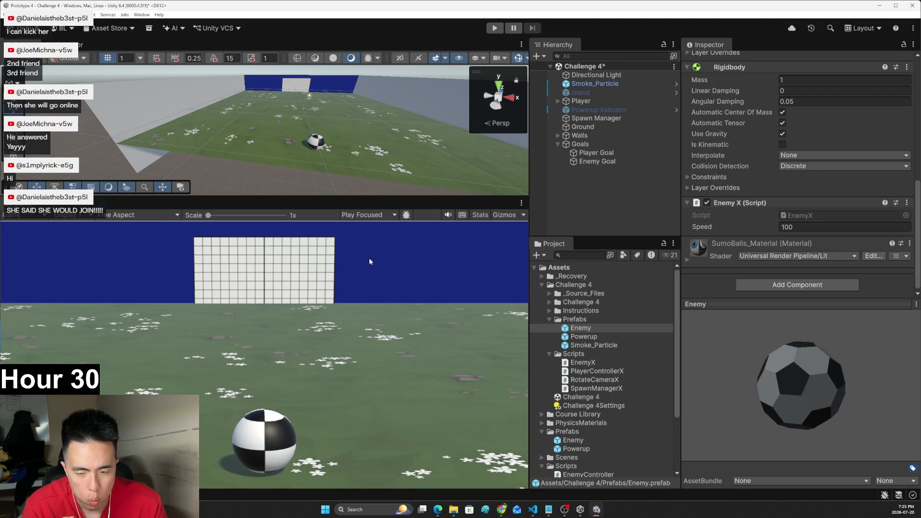
{"action": "left_click", "coordinate": [494, 29]}
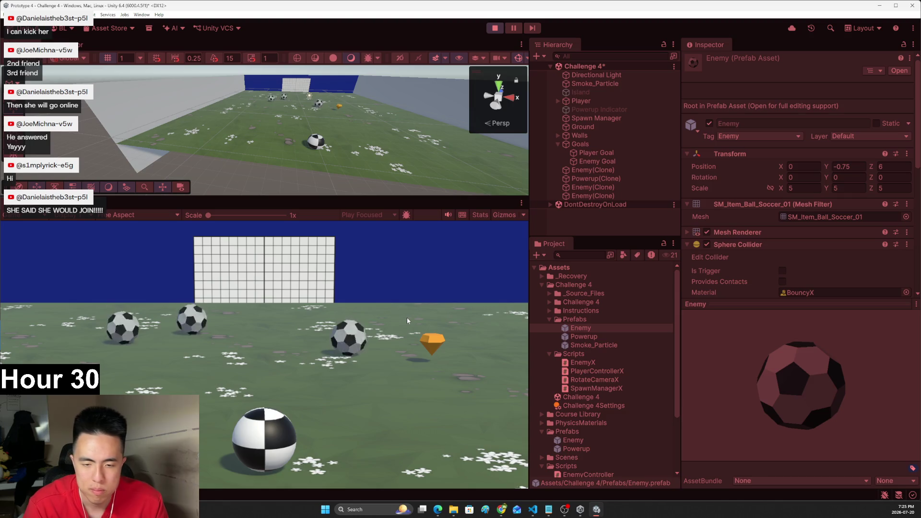
{"action": "key", "text": "Right"}
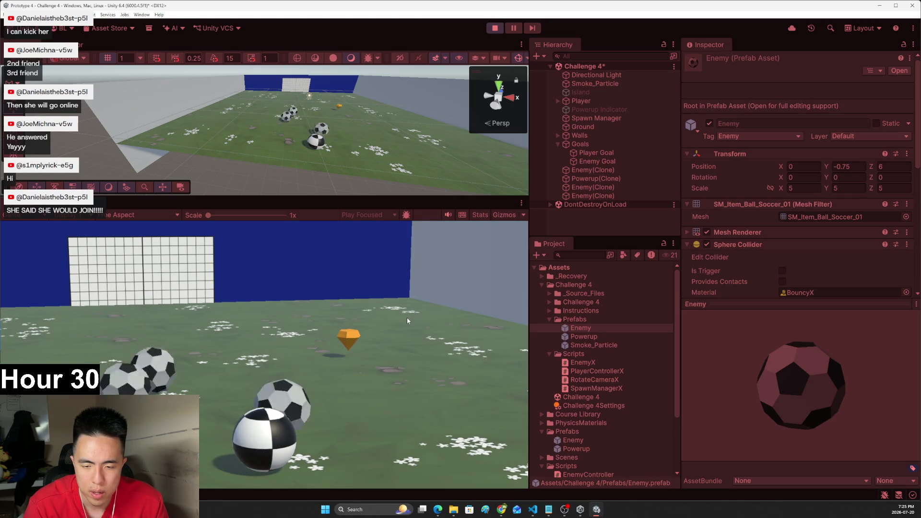
{"action": "key", "text": "Left"}
{"action": "key", "text": "Right"}
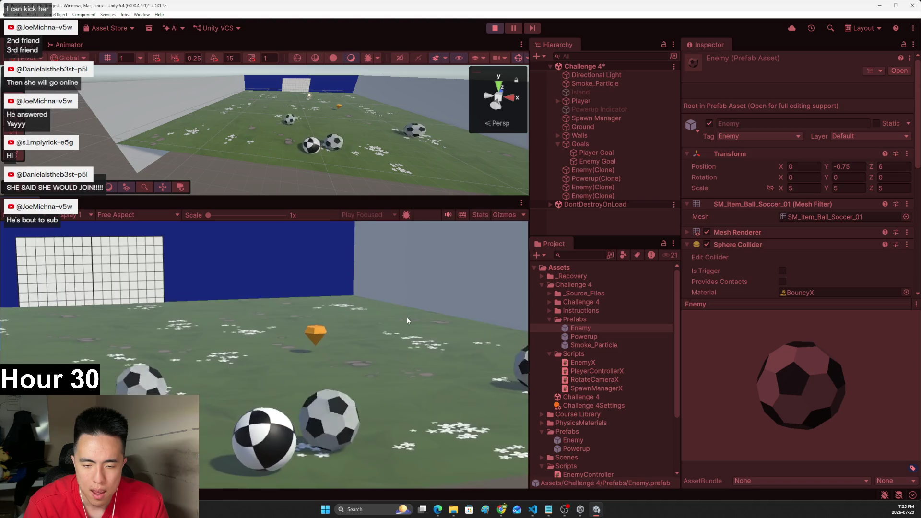
{"action": "key", "text": "Left"}
{"action": "key", "text": "Left"}
{"action": "key", "text": "Right"}
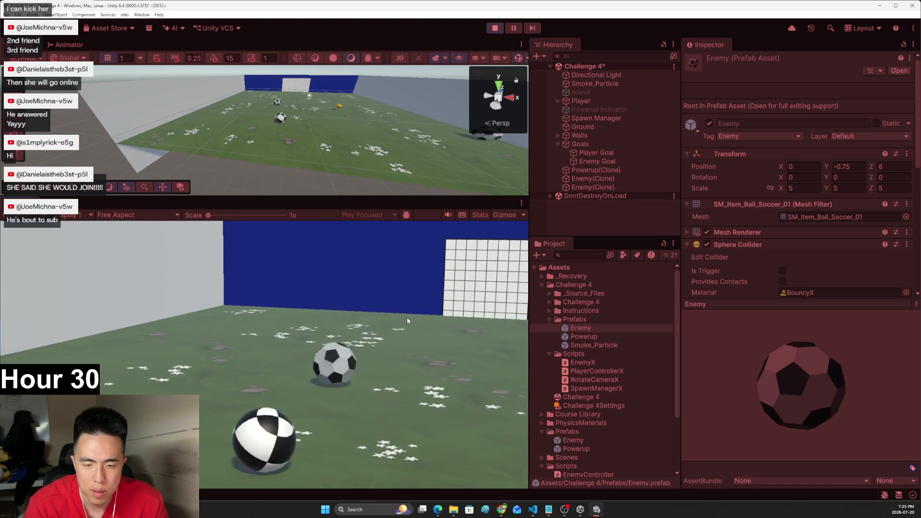
{"action": "key", "text": "Right"}
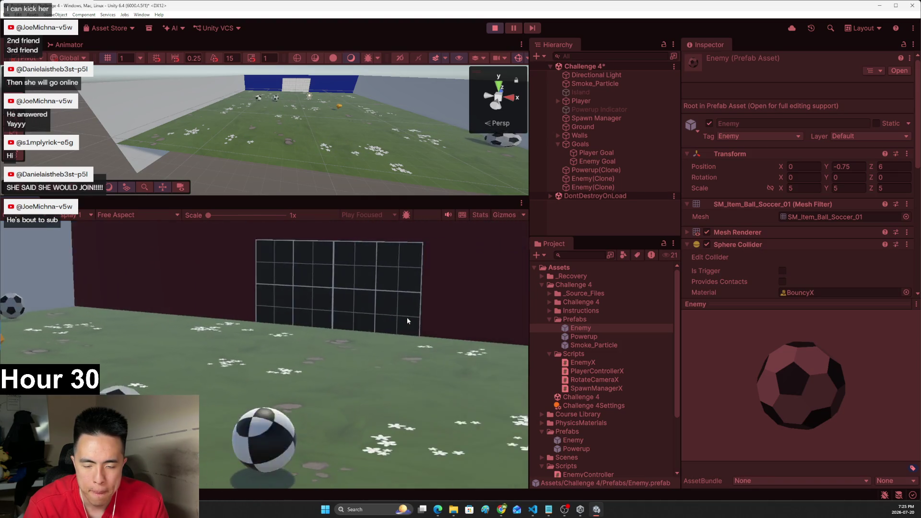
{"action": "key", "text": "Right"}
{"action": "key", "text": "Left"}
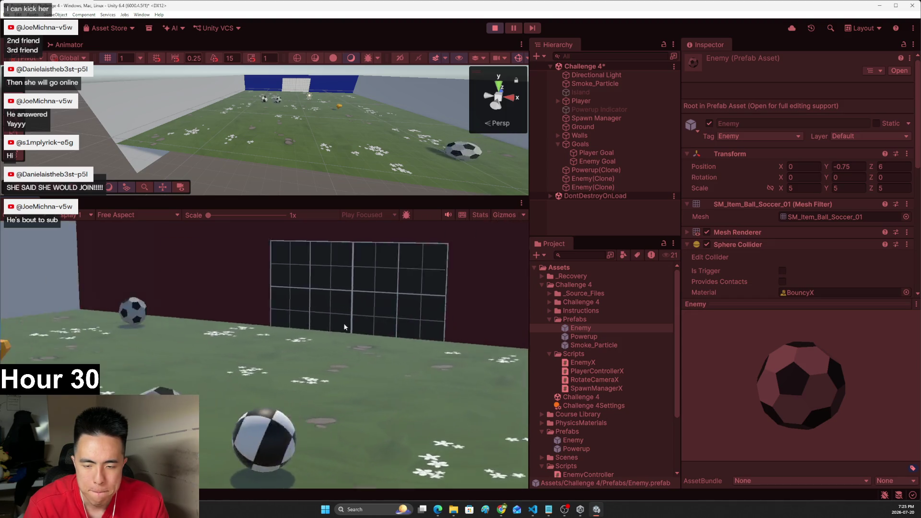
{"action": "key", "text": "Right"}
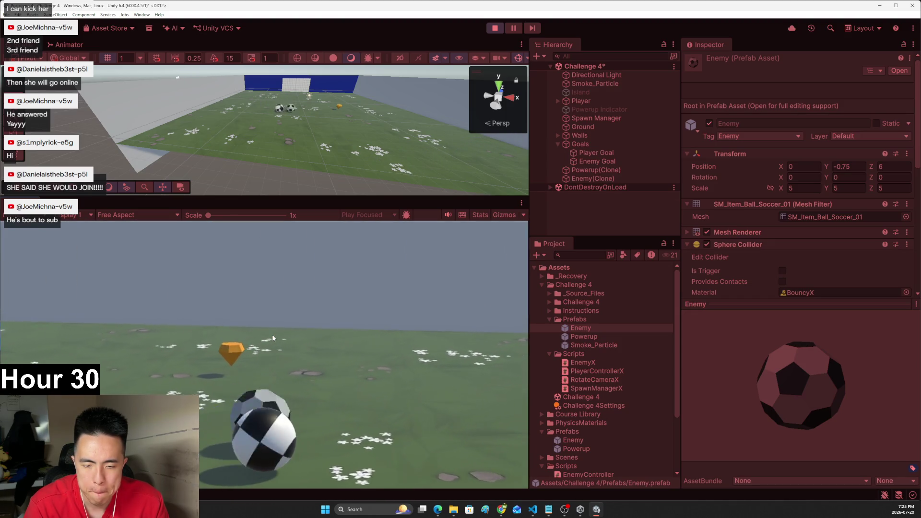
{"action": "key", "text": "Left"}
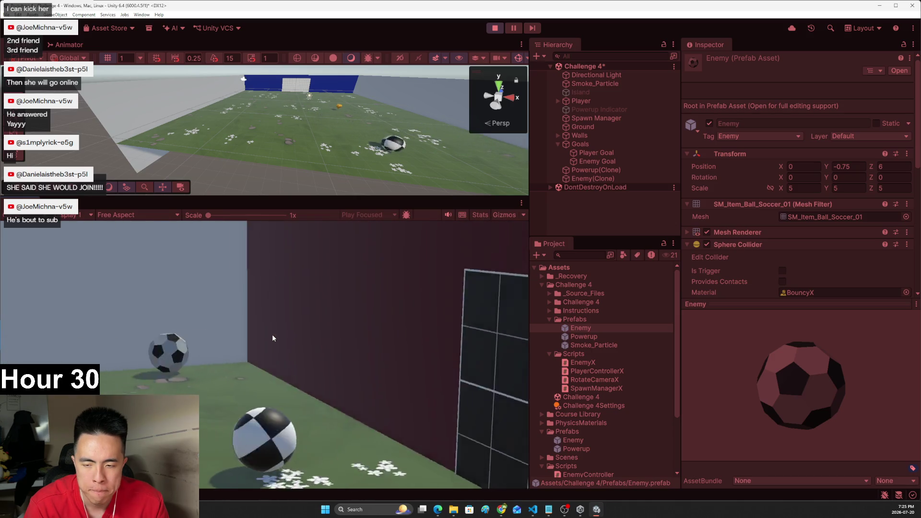
{"action": "key", "text": "Right"}
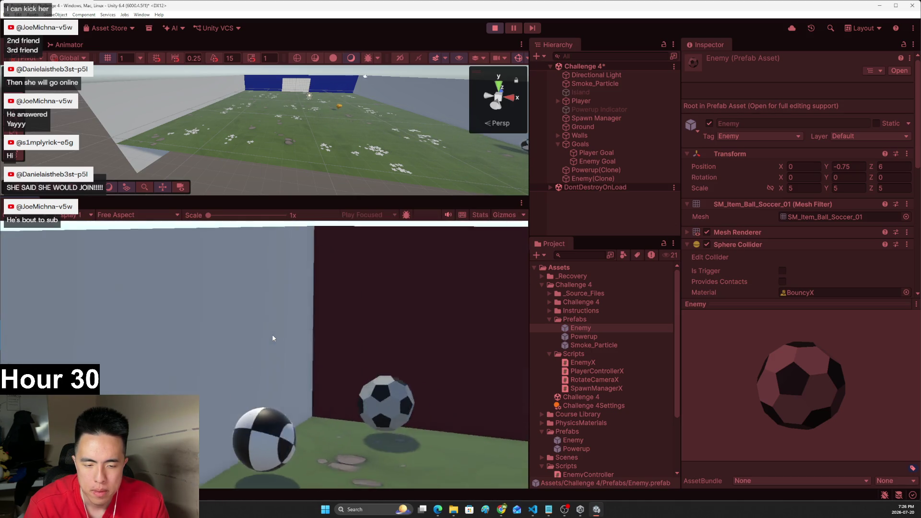
{"action": "key", "text": "Right"}
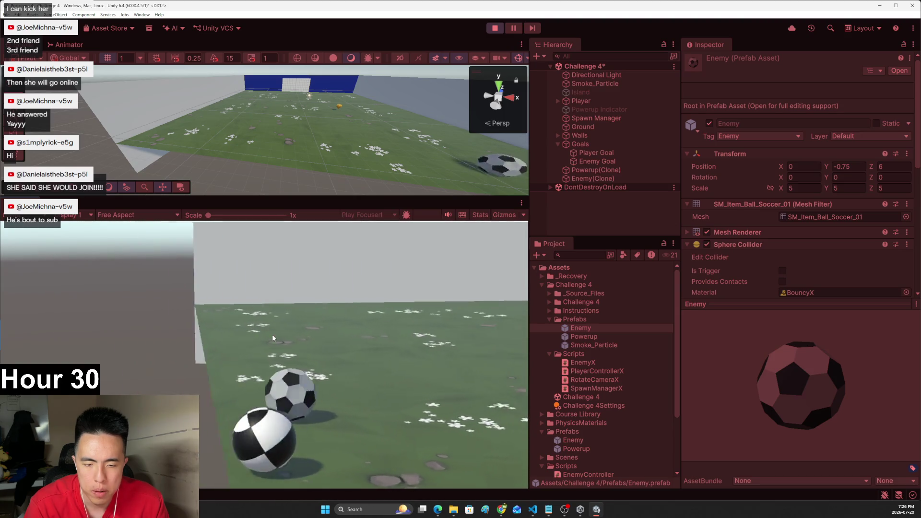
{"action": "key", "text": "Right"}
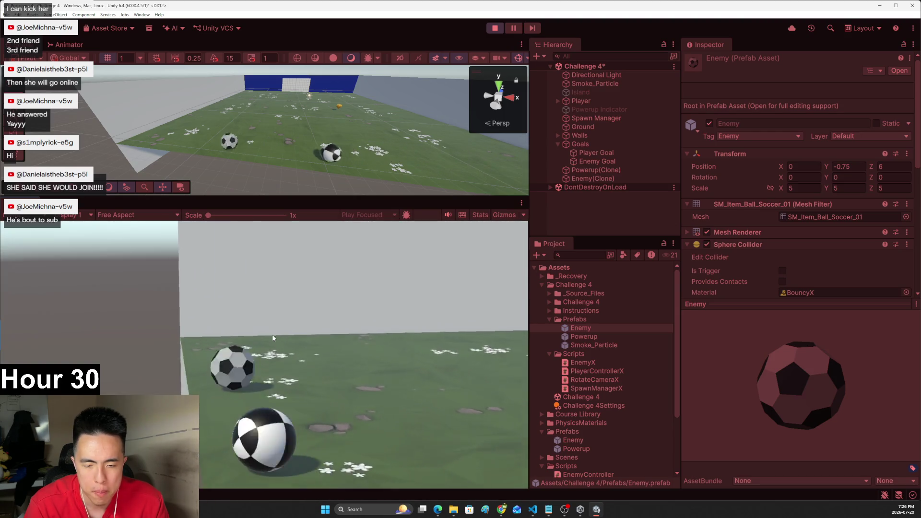
{"action": "key", "text": "Right"}
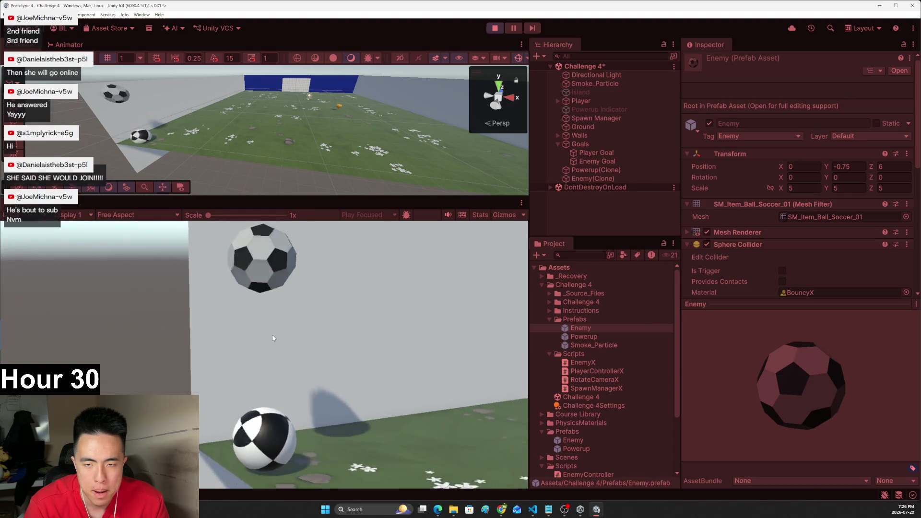
{"action": "key", "text": "Right"}
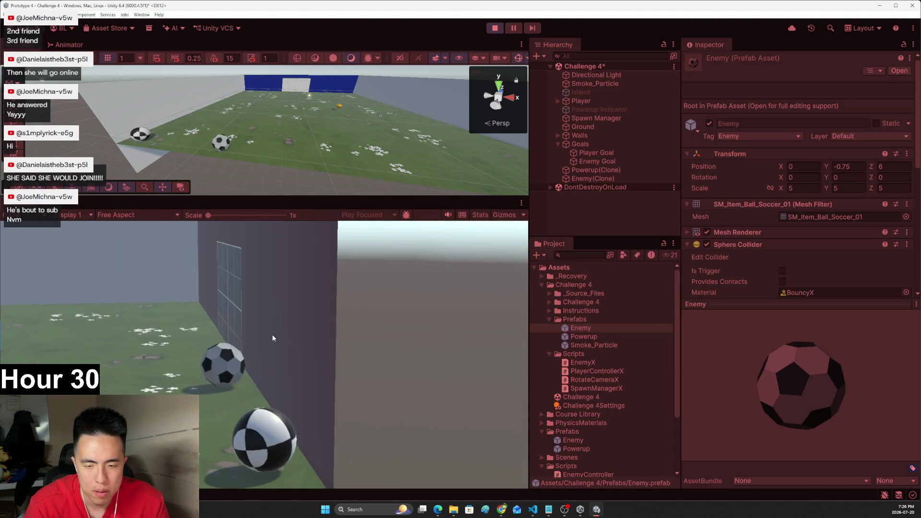
{"action": "key", "text": "Right"}
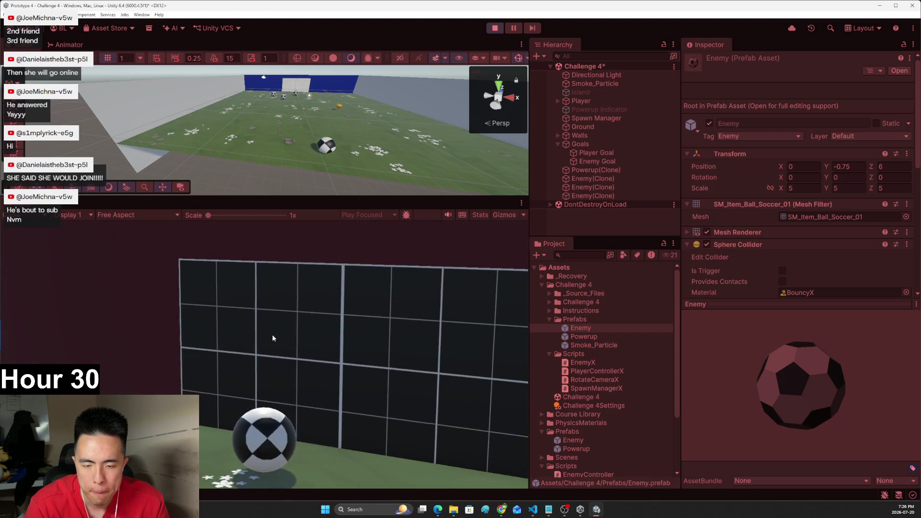
{"action": "left_click", "coordinate": [495, 28]}
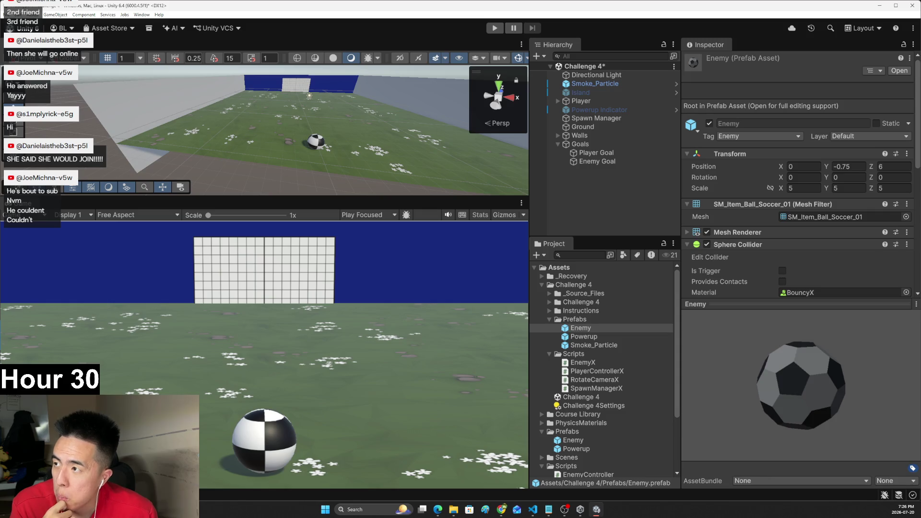
- Bring the Chrome tutorial page forward and mark step 7, enemy balls not moving, complete
{"action": "key", "text": "alt+Tab"}
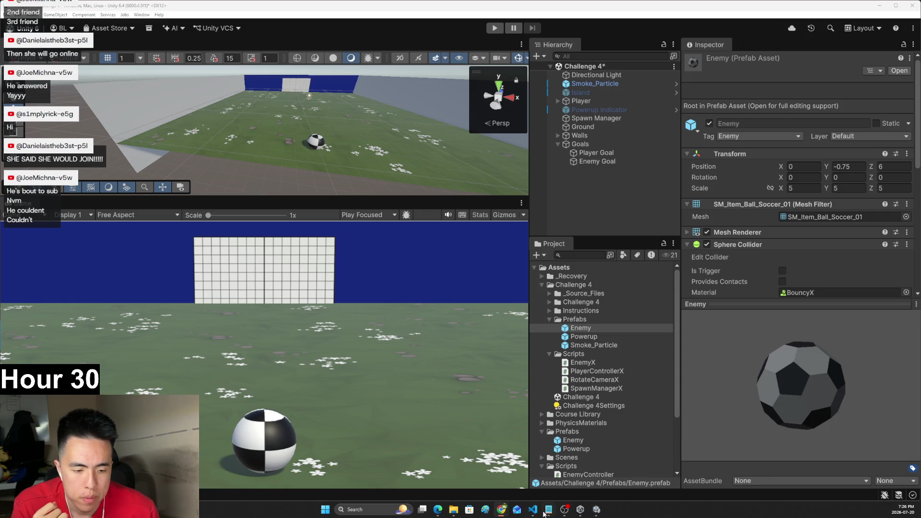
{"action": "mouse_move", "coordinate": [501, 512]}
{"action": "left_click", "coordinate": [475, 468]}
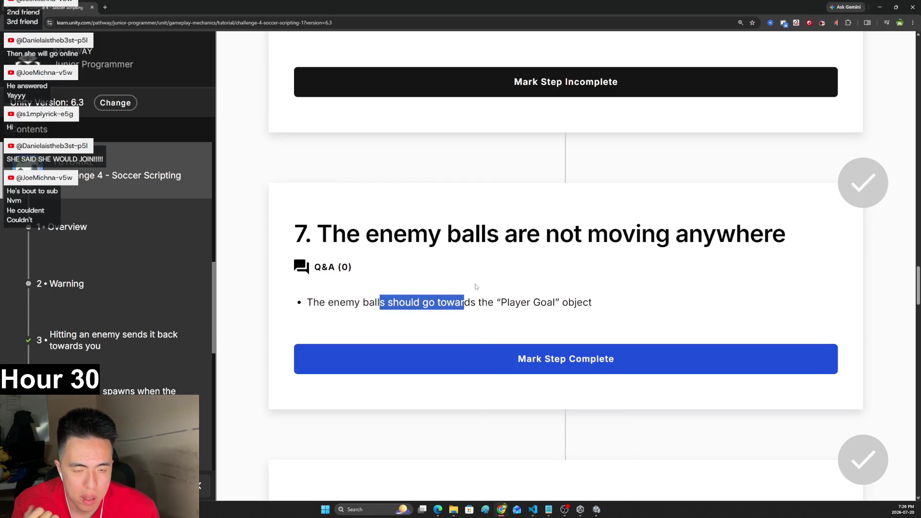
{"action": "scroll", "coordinate": [509, 284], "scroll_direction": "down", "scroll_amount": 2}
{"action": "left_click", "coordinate": [406, 284]}
{"action": "scroll", "coordinate": [394, 251], "scroll_direction": "down", "scroll_amount": 3}
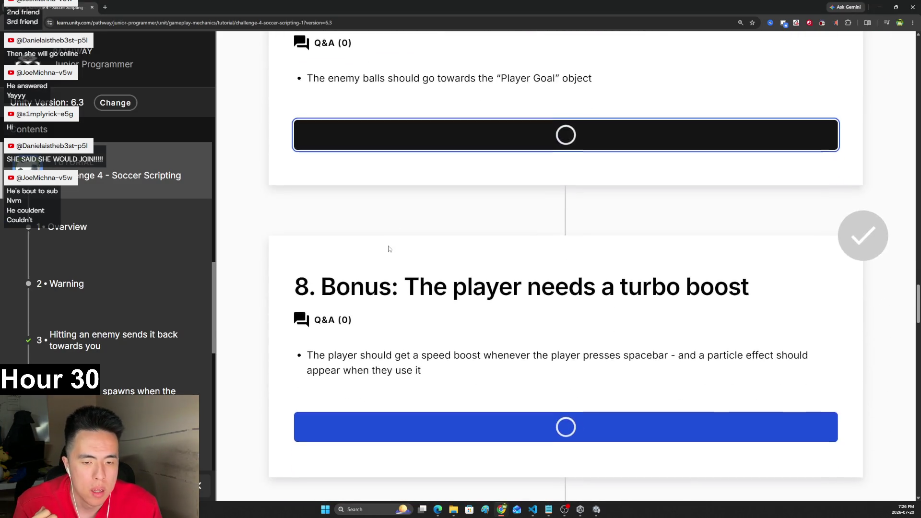
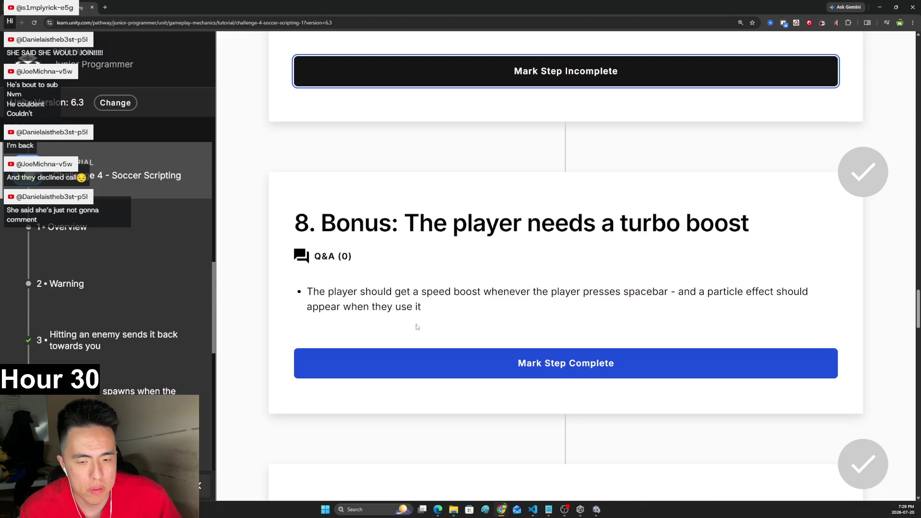
- Look over the turbo boost bonus step in Unity Learn, then bring up the Unity editor's Challenge 4 scene
{"action": "scroll", "coordinate": [401, 317], "scroll_direction": "down", "scroll_amount": 3}
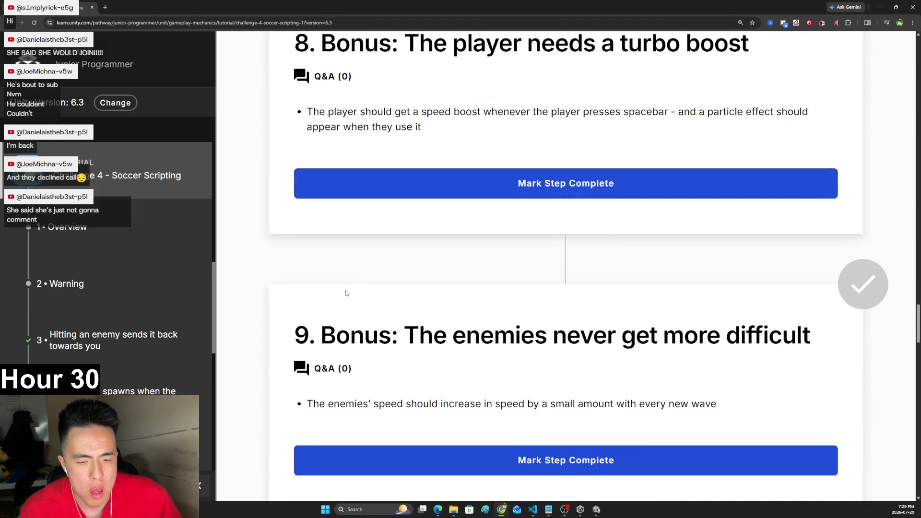
{"action": "scroll", "coordinate": [346, 292], "scroll_direction": "up", "scroll_amount": 3}
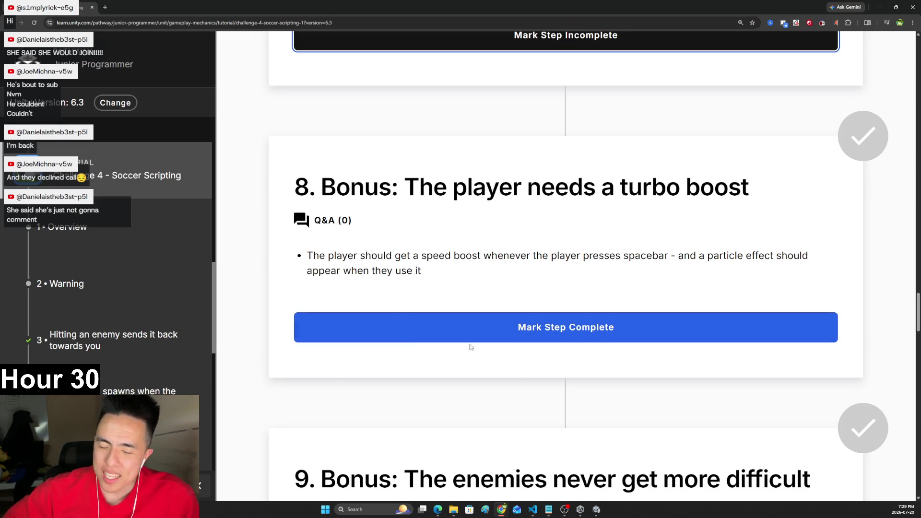
{"action": "left_click", "coordinate": [581, 512]}
{"action": "left_click", "coordinate": [596, 509]}
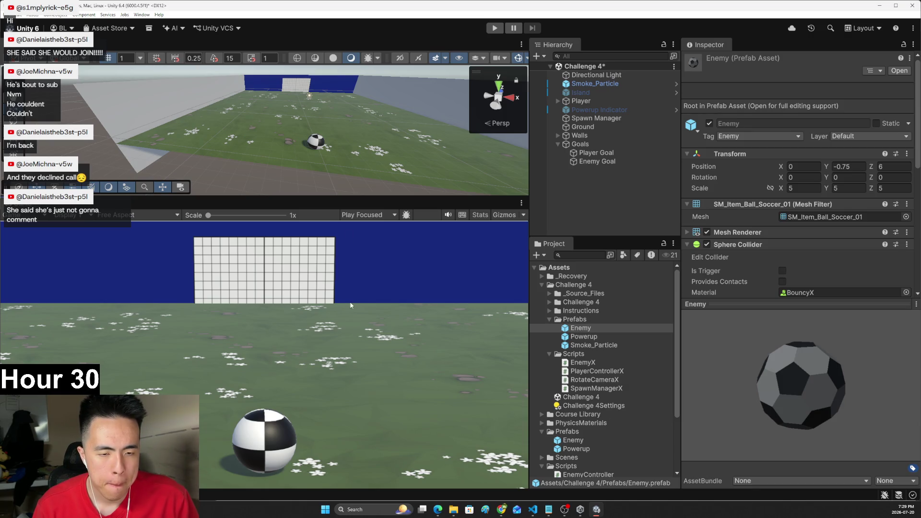
- Open PlayerControllerX.cs in VS Code and place the caret after the powerUpDuration field
{"action": "left_click", "coordinate": [338, 162]}
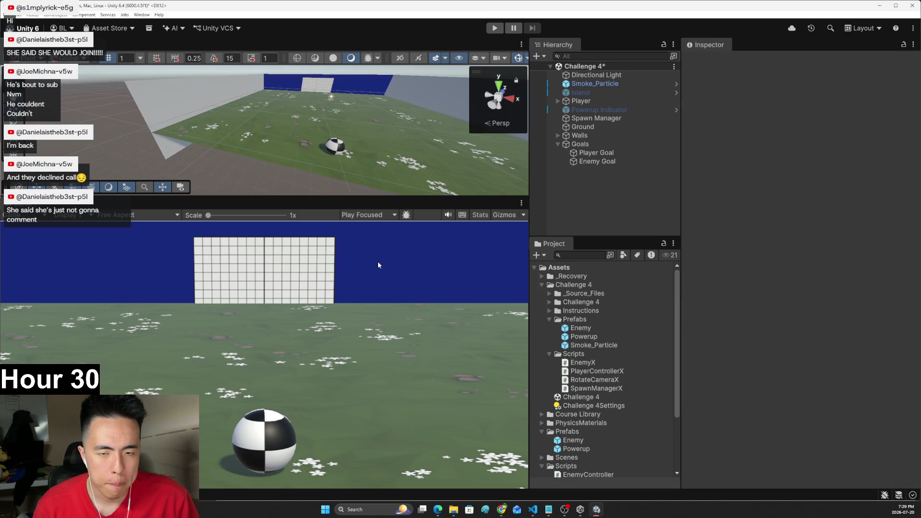
{"action": "left_click", "coordinate": [532, 509]}
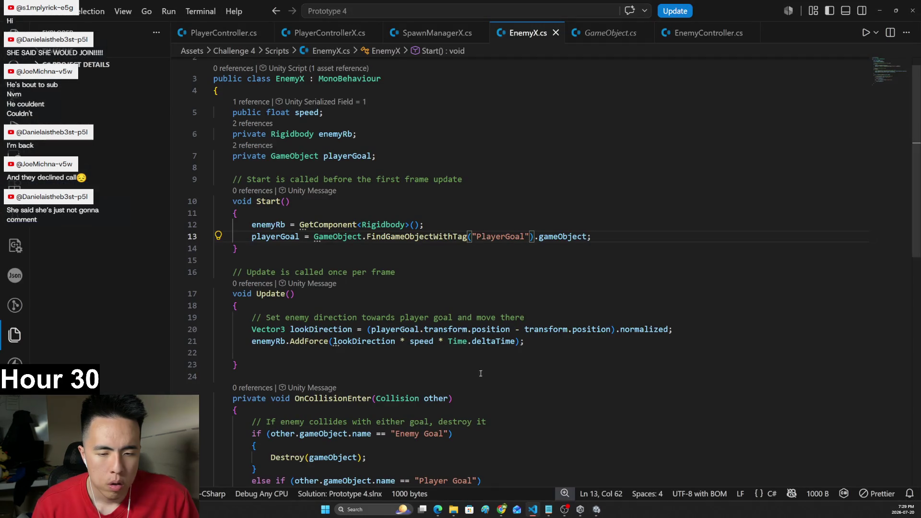
{"action": "scroll", "coordinate": [467, 327], "scroll_direction": "up", "scroll_amount": 1}
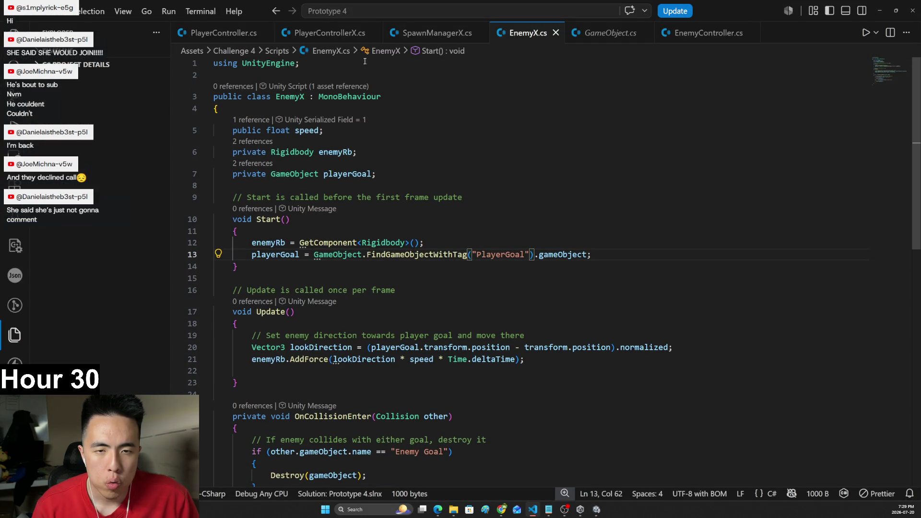
{"action": "left_click", "coordinate": [332, 36]}
{"action": "scroll", "coordinate": [388, 290], "scroll_direction": "up", "scroll_amount": 2}
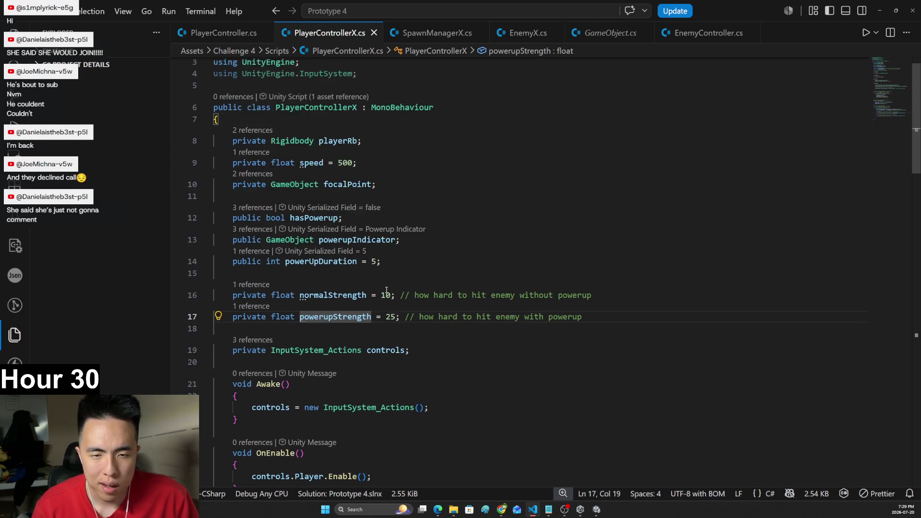
{"action": "left_click", "coordinate": [423, 291]}
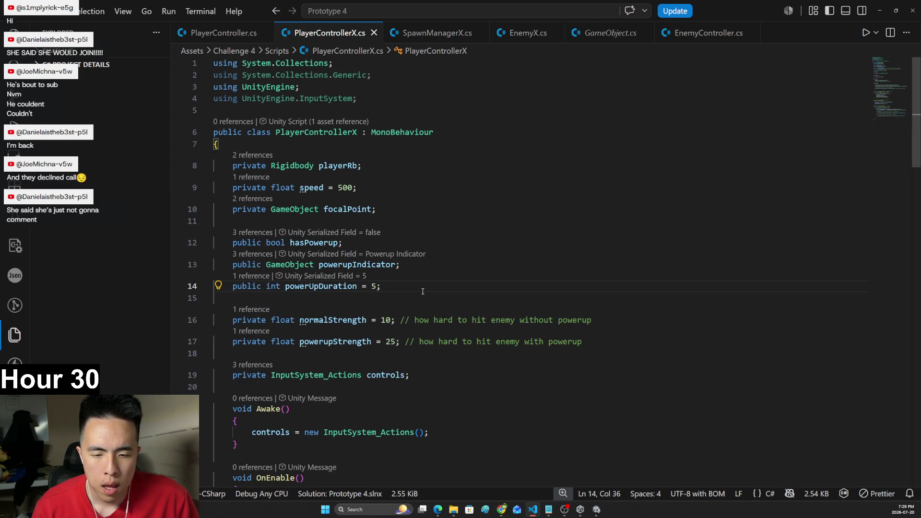
- Scroll to Update() and place the caret after the powerup indicator positioning line
{"action": "scroll", "coordinate": [425, 295], "scroll_direction": "down", "scroll_amount": 2}
{"action": "scroll", "coordinate": [425, 295], "scroll_direction": "down", "scroll_amount": 2}
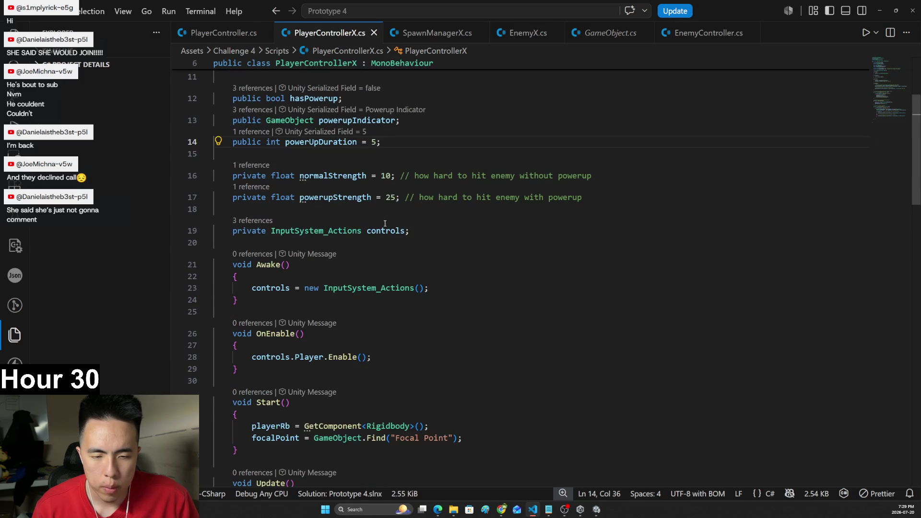
{"action": "scroll", "coordinate": [397, 241], "scroll_direction": "down", "scroll_amount": 2}
{"action": "scroll", "coordinate": [397, 241], "scroll_direction": "down", "scroll_amount": 2}
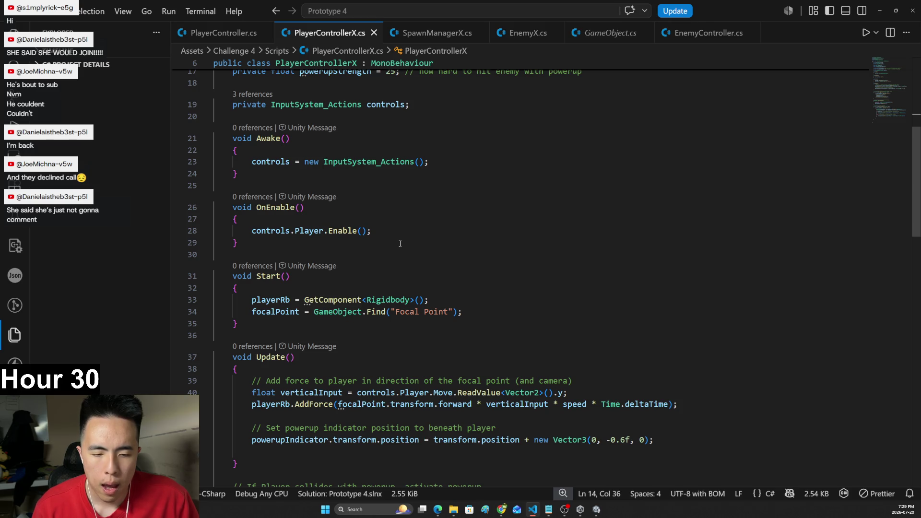
{"action": "scroll", "coordinate": [399, 244], "scroll_direction": "down", "scroll_amount": 3}
{"action": "scroll", "coordinate": [402, 247], "scroll_direction": "down", "scroll_amount": 2}
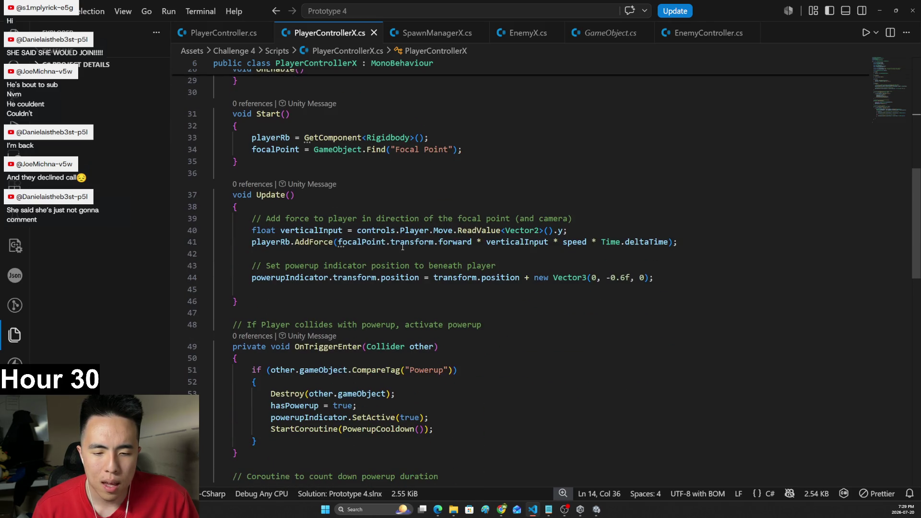
{"action": "scroll", "coordinate": [403, 245], "scroll_direction": "up", "scroll_amount": 3}
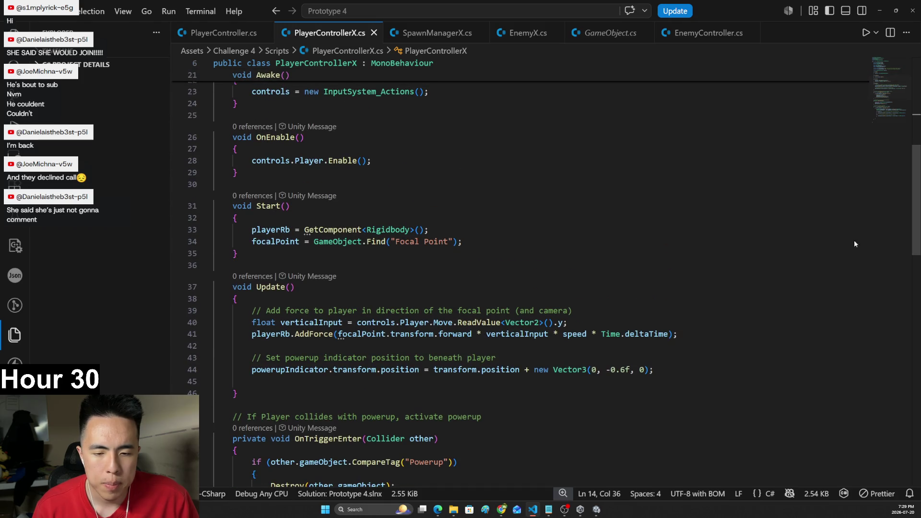
{"action": "left_click", "coordinate": [663, 373]}
- Start a new line in Update() and type 'if(controls.Player.'
{"action": "key", "text": "Return"}
{"action": "key", "text": "Return"}
{"action": "type", "text": "i"}
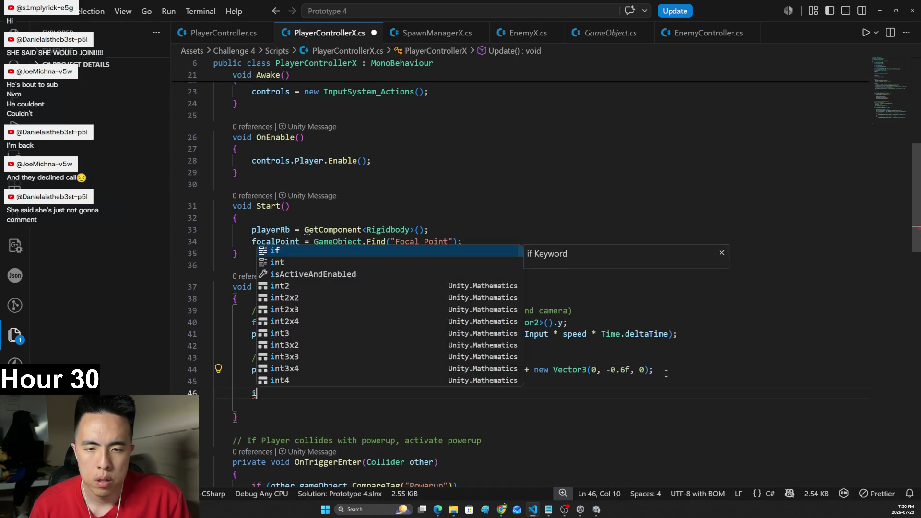
{"action": "type", "text": "f(controls."}
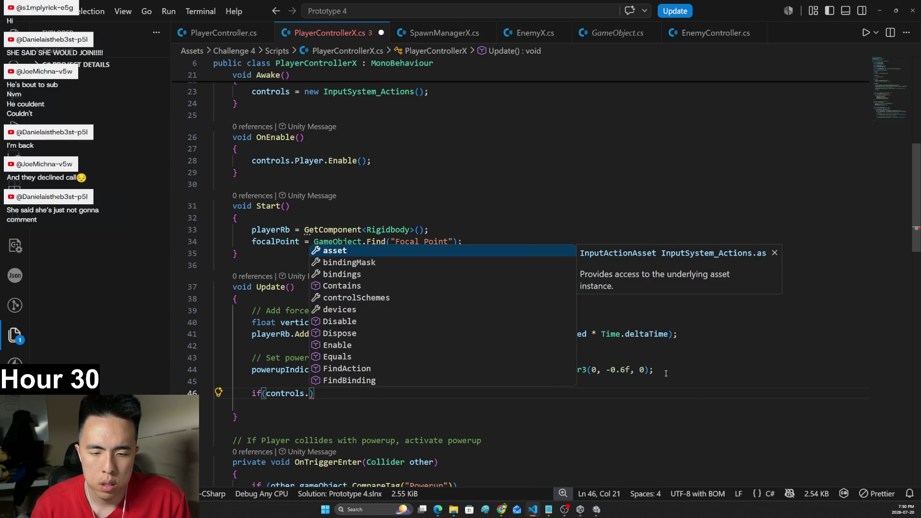
{"action": "type", "text": "Player"}
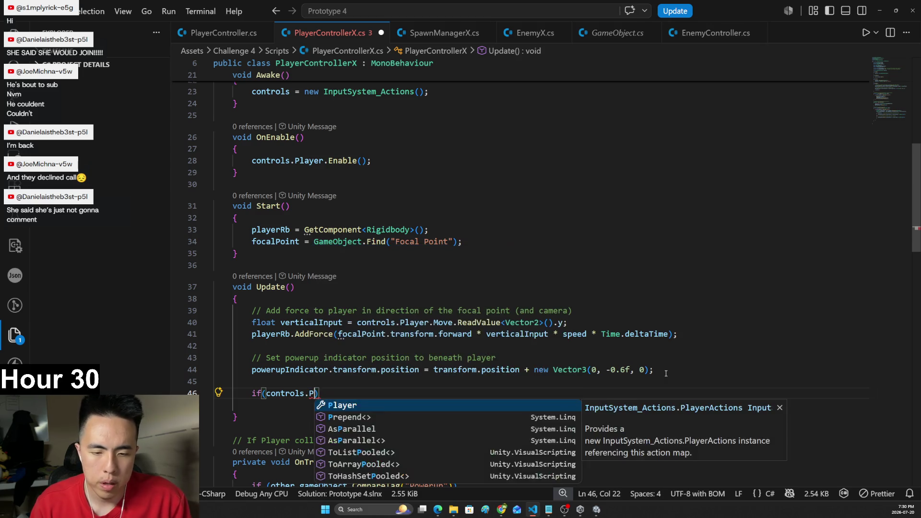
{"action": "type", "text": "."}
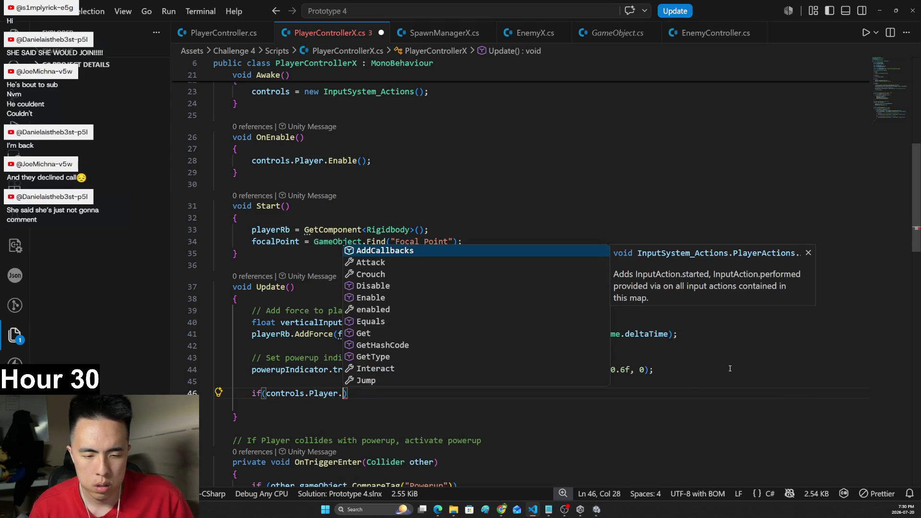
{"action": "scroll", "coordinate": [519, 323], "scroll_direction": "down", "scroll_amount": 1}
{"action": "scroll", "coordinate": [520, 324], "scroll_direction": "down", "scroll_amount": 1}
{"action": "scroll", "coordinate": [520, 323], "scroll_direction": "down", "scroll_amount": 8}
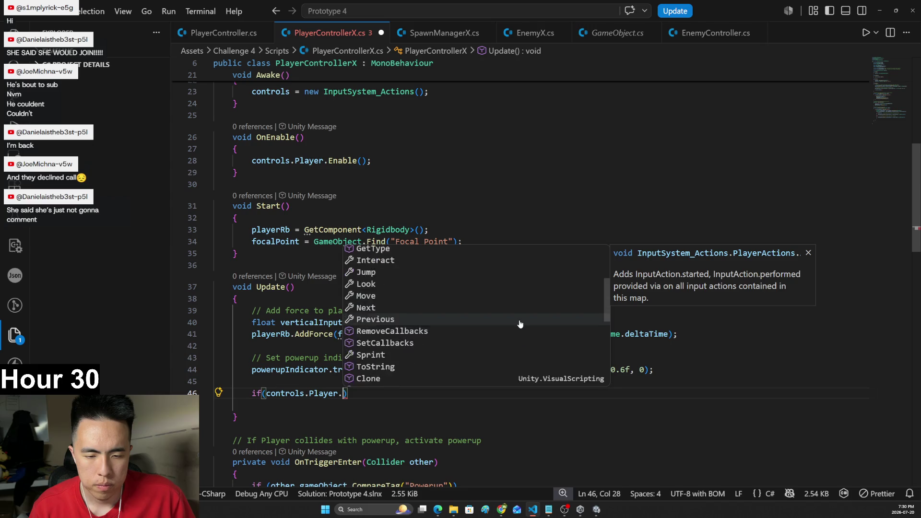
{"action": "scroll", "coordinate": [518, 319], "scroll_direction": "up", "scroll_amount": 10}
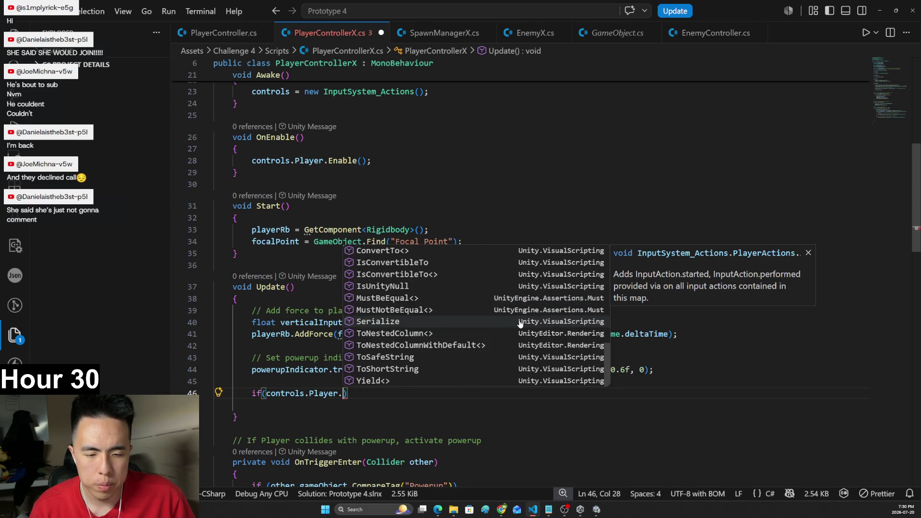
{"action": "scroll", "coordinate": [401, 343], "scroll_direction": "down", "scroll_amount": 2}
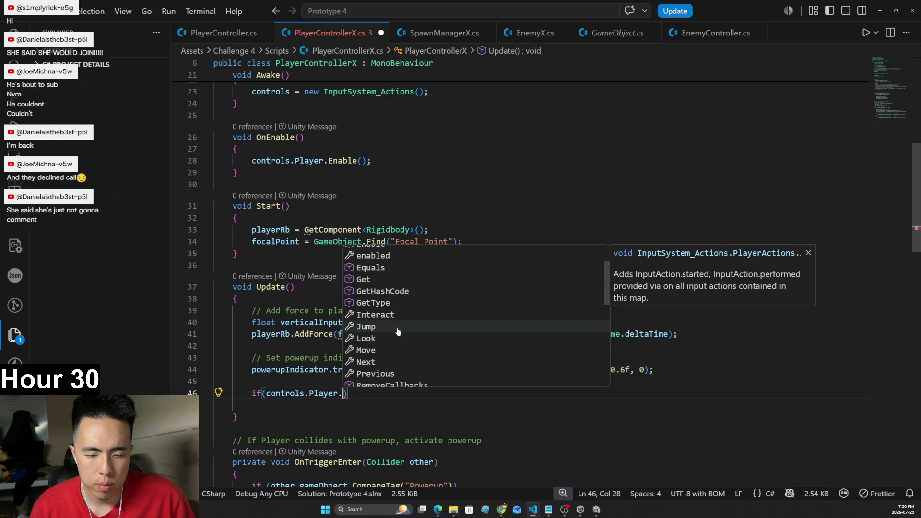
- Complete the condition as controls.Player.Jump.IsPressed() and open a brace block
{"action": "left_click", "coordinate": [397, 328]}
{"action": "type", "text": ".is"}
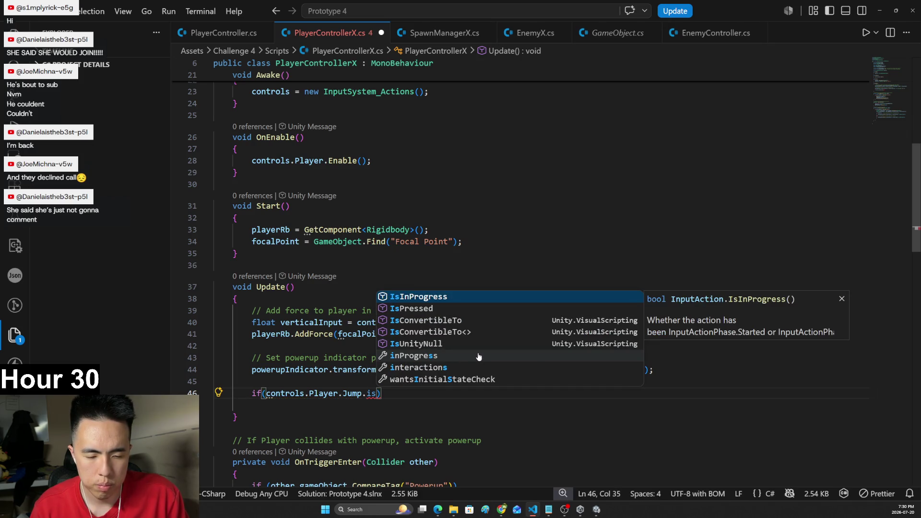
{"action": "left_click", "coordinate": [460, 309]}
{"action": "type", "text": "()){"}
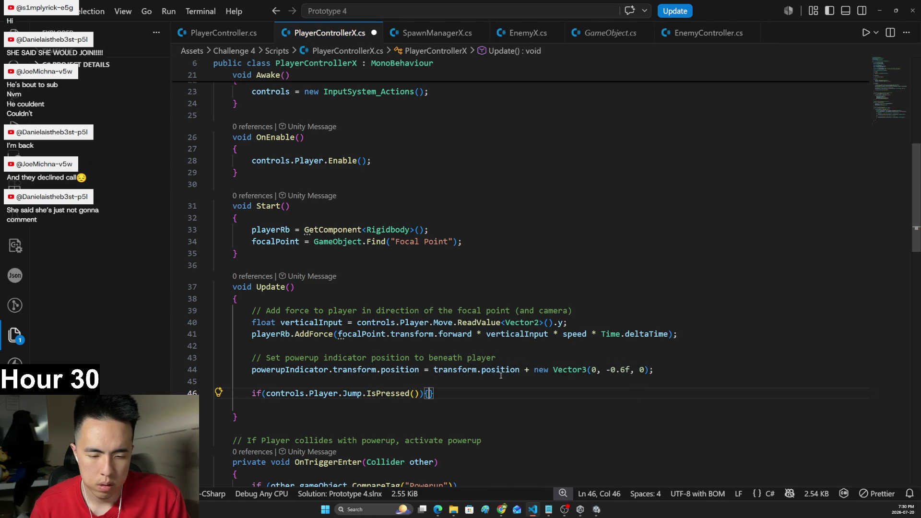
{"action": "key", "text": "Return"}
{"action": "type", "text": "{"}
{"action": "key", "text": "Return"}
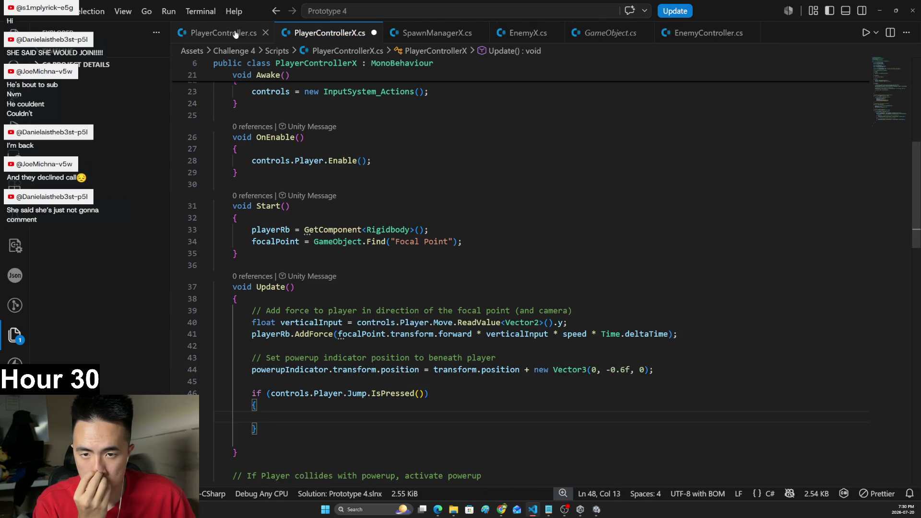
{"action": "left_click", "coordinate": [224, 32]}
{"action": "scroll", "coordinate": [611, 263], "scroll_direction": "down", "scroll_amount": 3}
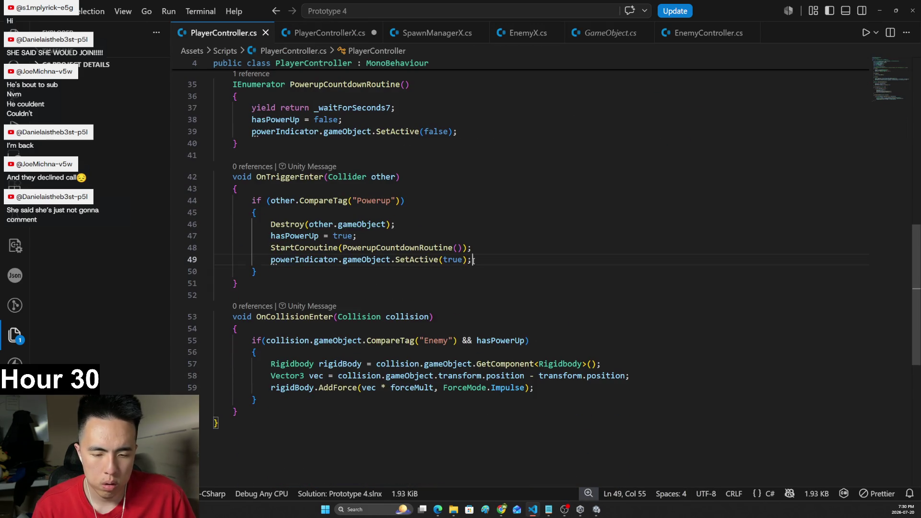
{"action": "key", "text": "ctrl+f"}
{"action": "type", "text": "controls"}
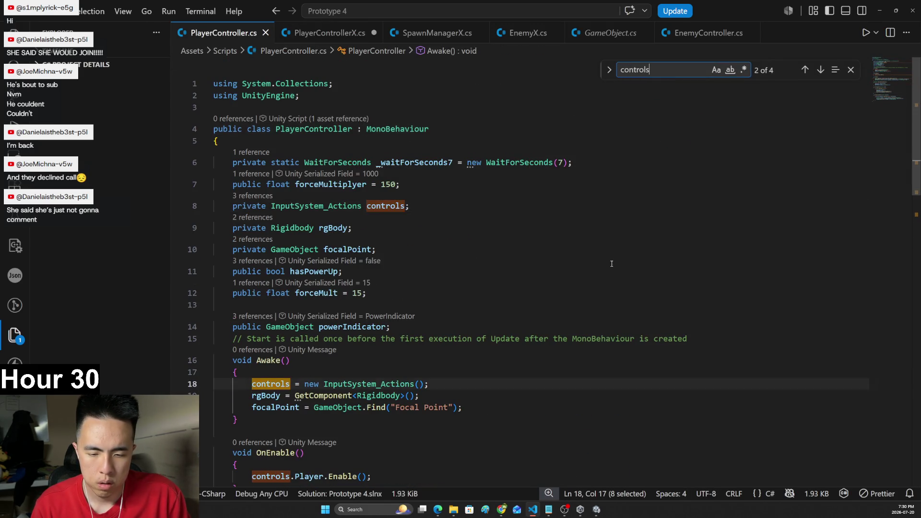
{"action": "key", "text": "Return"}
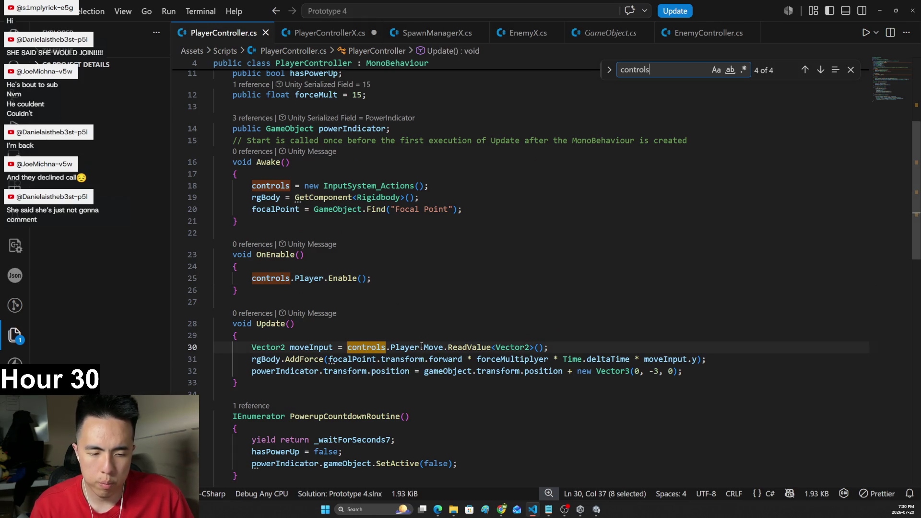
{"action": "mouse_move", "coordinate": [491, 352]}
{"action": "mouse_move", "coordinate": [388, 355]}
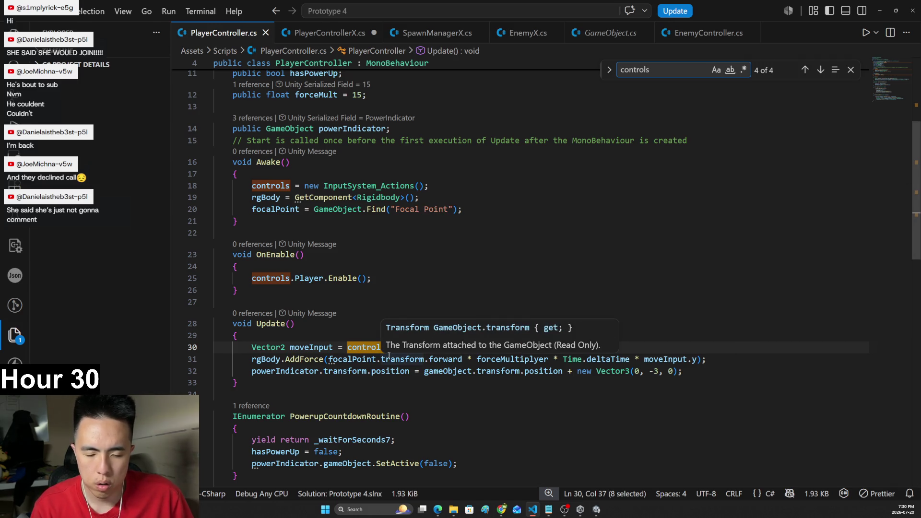
{"action": "left_click", "coordinate": [322, 37]}
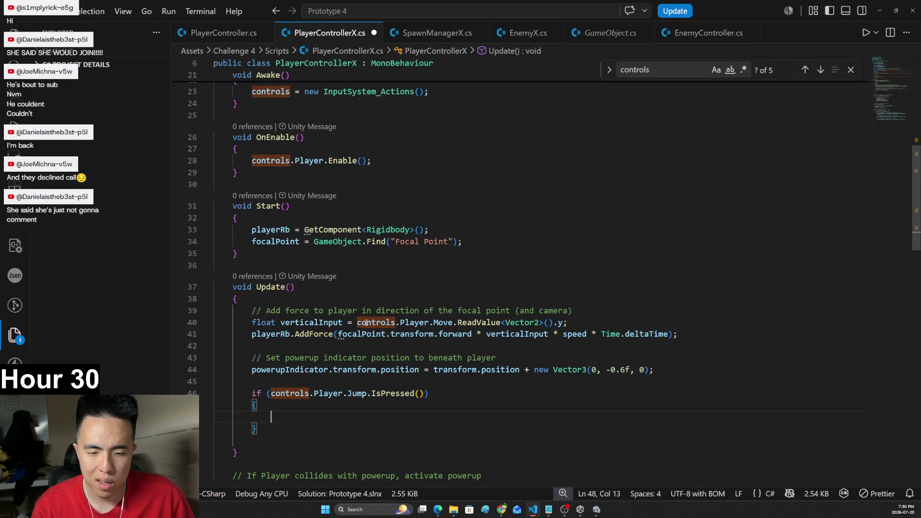
{"action": "key", "text": "Up"}
{"action": "key", "text": "Up"}
{"action": "key", "text": "Down"}
{"action": "key", "text": "Down"}
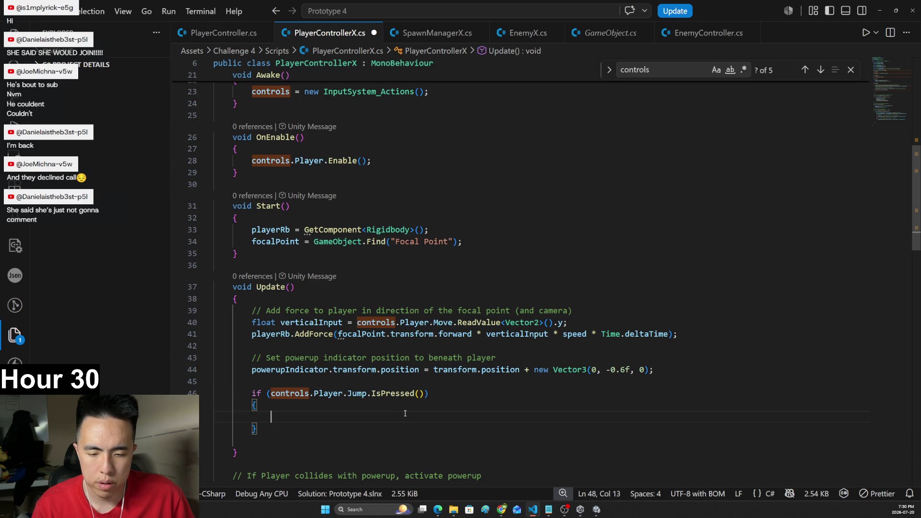
{"action": "scroll", "coordinate": [406, 413], "scroll_direction": "down", "scroll_amount": 3}
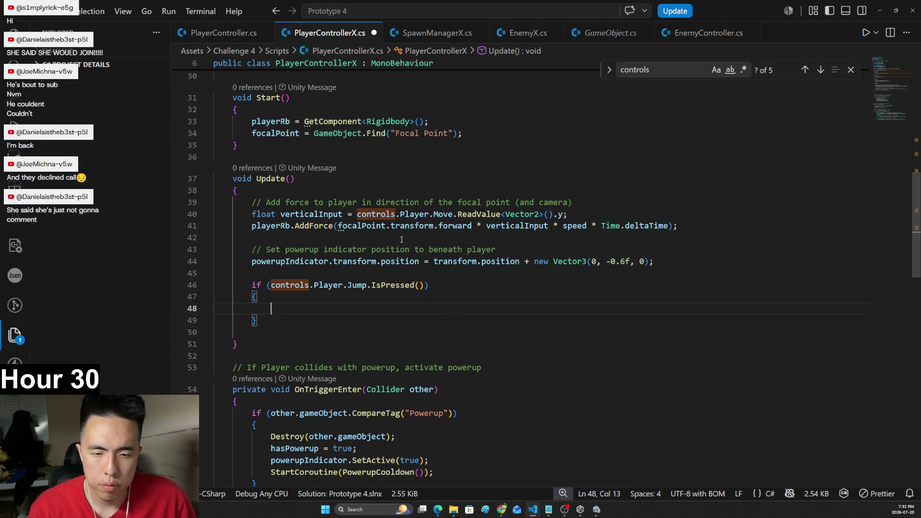
{"action": "mouse_move", "coordinate": [335, 226]}
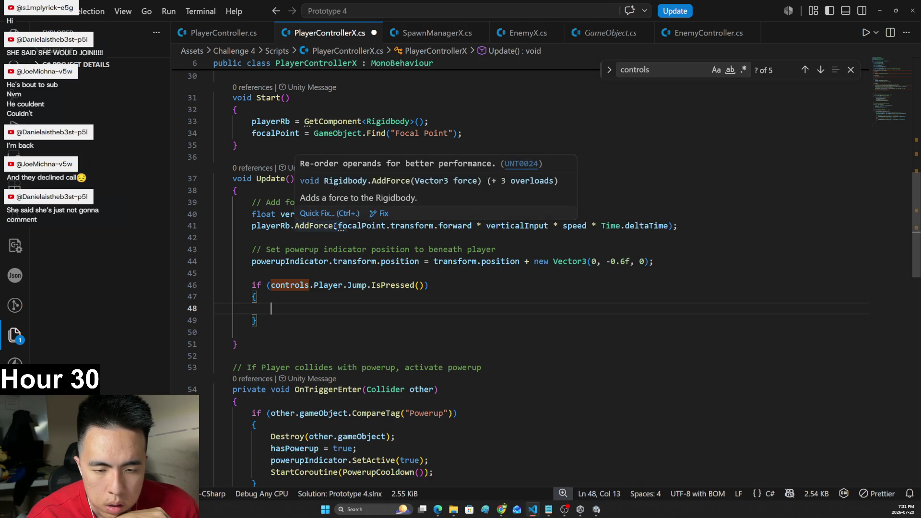
- Copy the forward AddForce line into the Jump if-block
{"action": "left_click_drag", "start_coordinate": [676, 225], "coordinate": [252, 225]}
{"action": "key", "text": "ctrl+c"}
{"action": "left_click", "coordinate": [313, 308]}
{"action": "key", "text": "ctrl+v"}
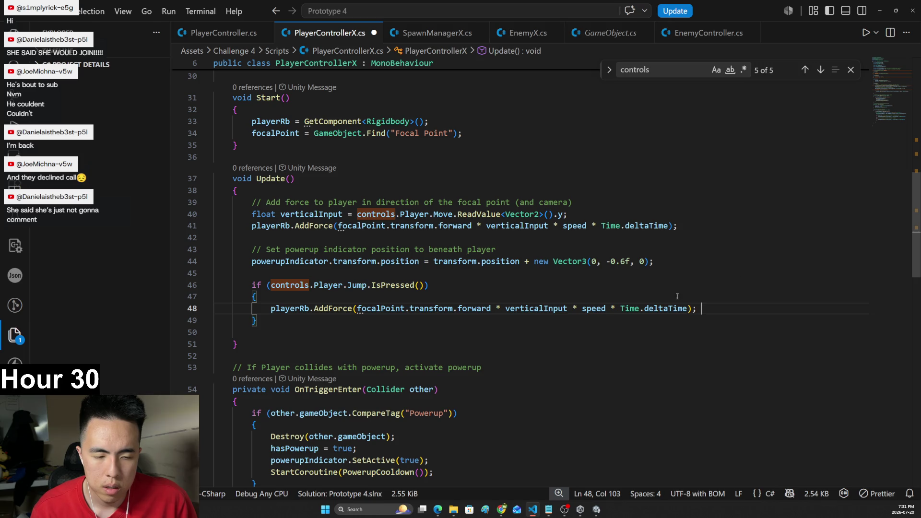
- Add the field 'public float boost = 100;' below speed
{"action": "scroll", "coordinate": [398, 166], "scroll_direction": "up", "scroll_amount": 10}
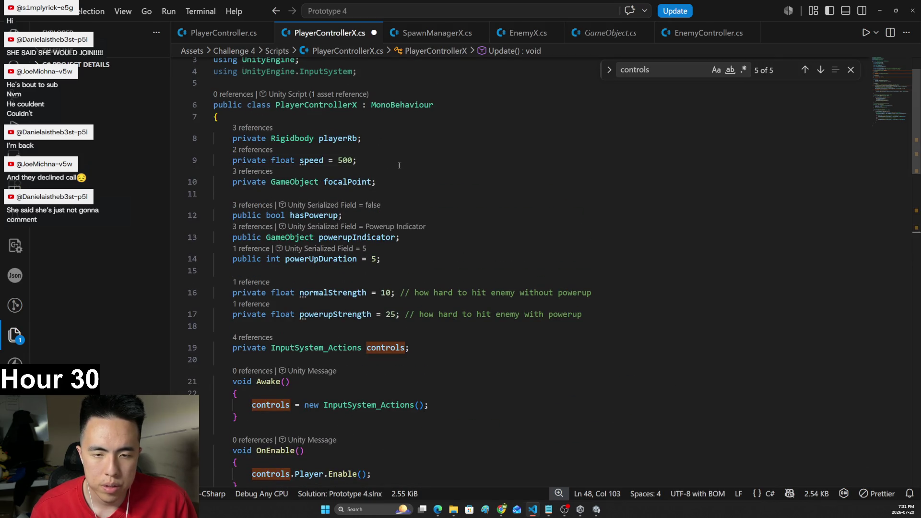
{"action": "left_click", "coordinate": [399, 165]}
{"action": "key", "text": "Return"}
{"action": "type", "text": "private"}
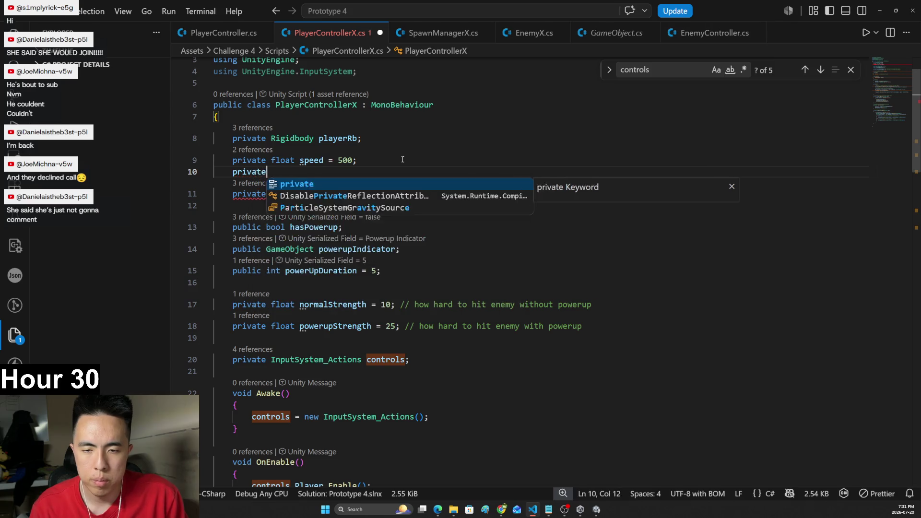
{"action": "type", "text": " fl"}
{"action": "key", "text": "BackSpace"}
{"action": "key", "text": "BackSpace"}
{"action": "key", "text": "BackSpace"}
{"action": "key", "text": "BackSpace"}
{"action": "key", "text": "BackSpace"}
{"action": "type", "text": "ublic "}
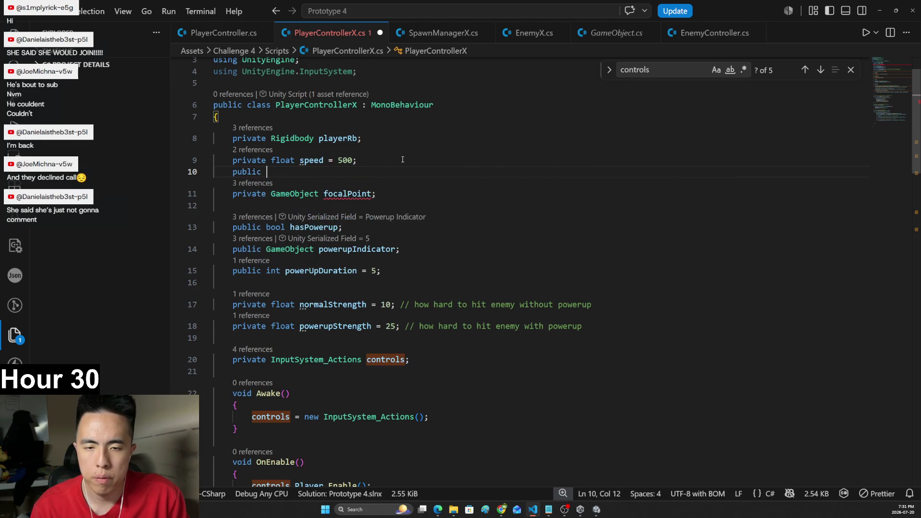
{"action": "type", "text": "float boo"}
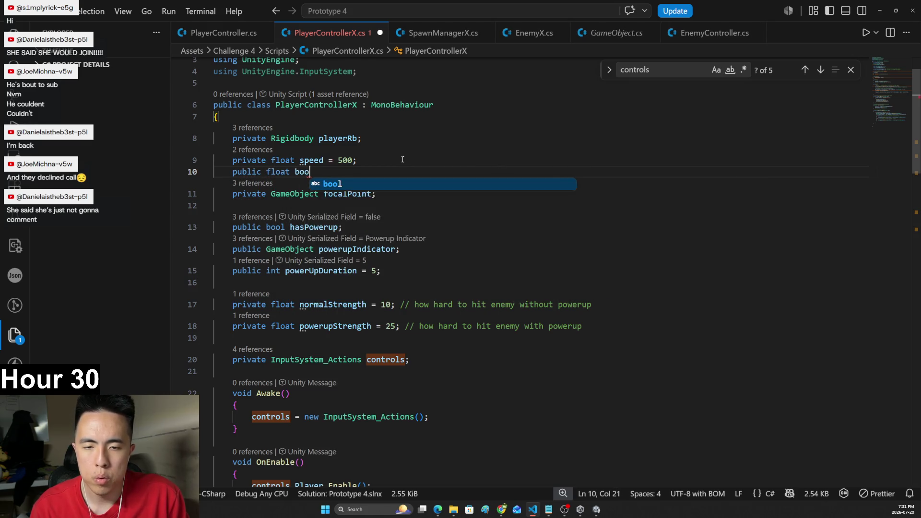
{"action": "type", "text": "st = "}
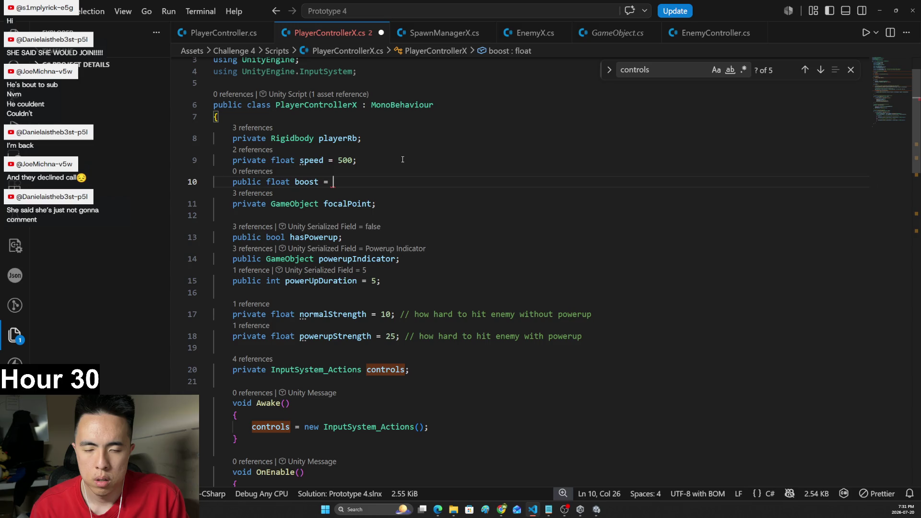
{"action": "type", "text": "100;"}
- Replace 'verticalInput * speed' with 'boost' in the pasted AddForce line and save the script
{"action": "left_click_drag", "start_coordinate": [916, 158], "coordinate": [917, 252]}
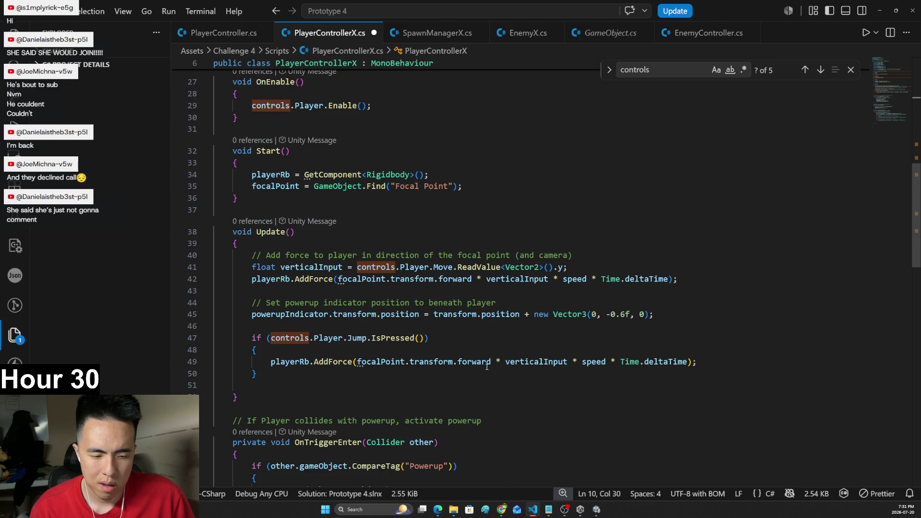
{"action": "double_click", "coordinate": [568, 362]}
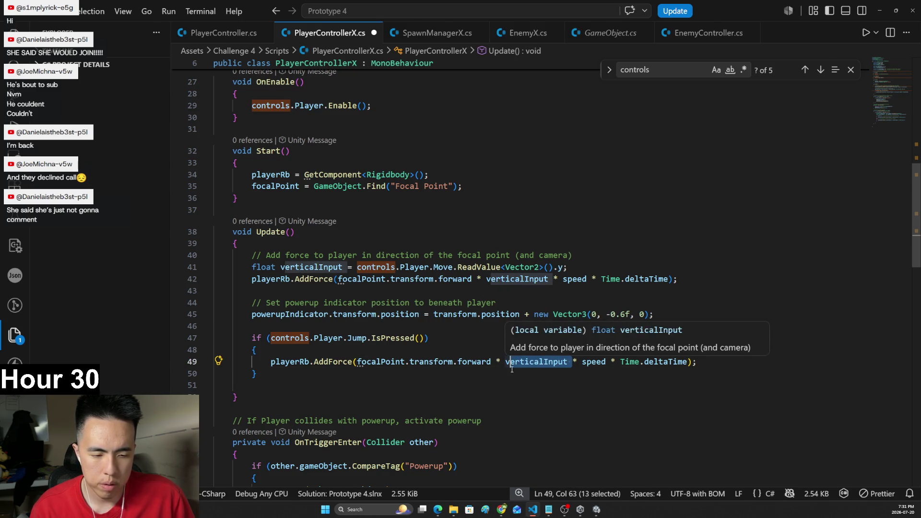
{"action": "key", "text": "BackSpace"}
{"action": "type", "text": "boo"}
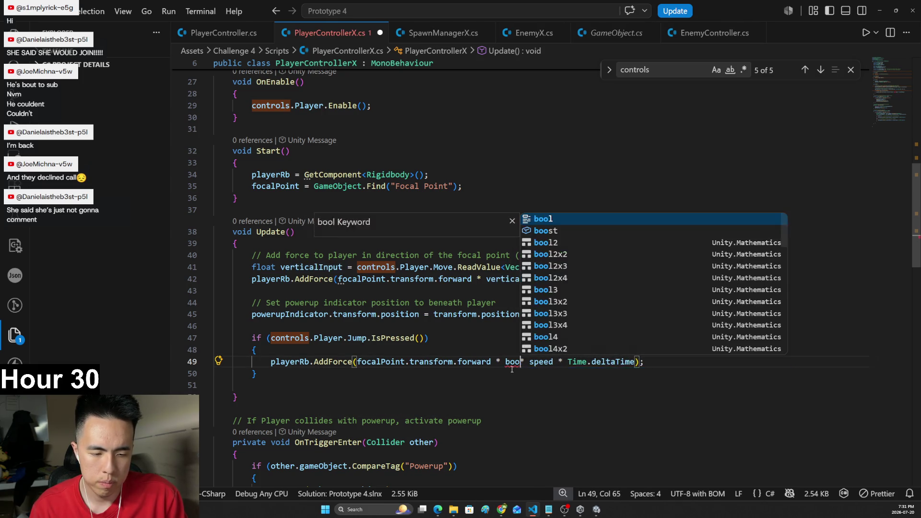
{"action": "type", "text": "st"}
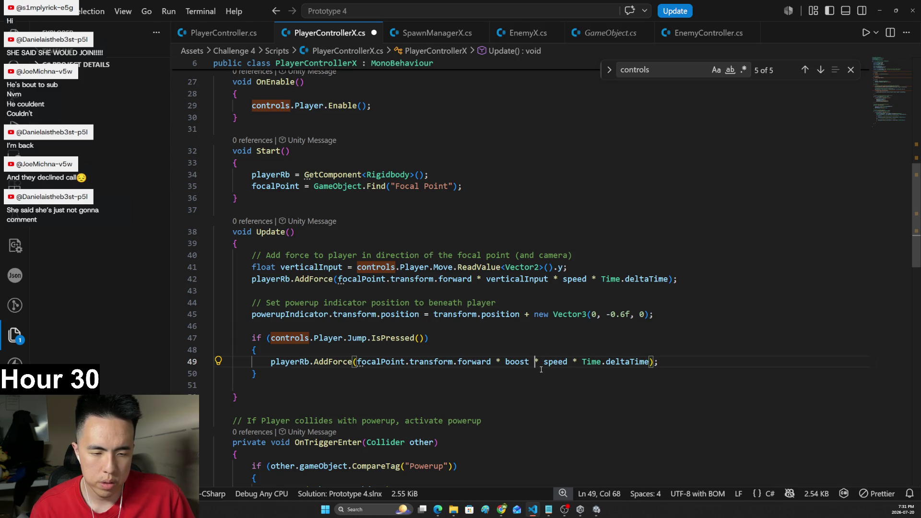
{"action": "key", "text": "ctrl+z"}
{"action": "key", "text": "ctrl+z"}
{"action": "key", "text": "ctrl+z"}
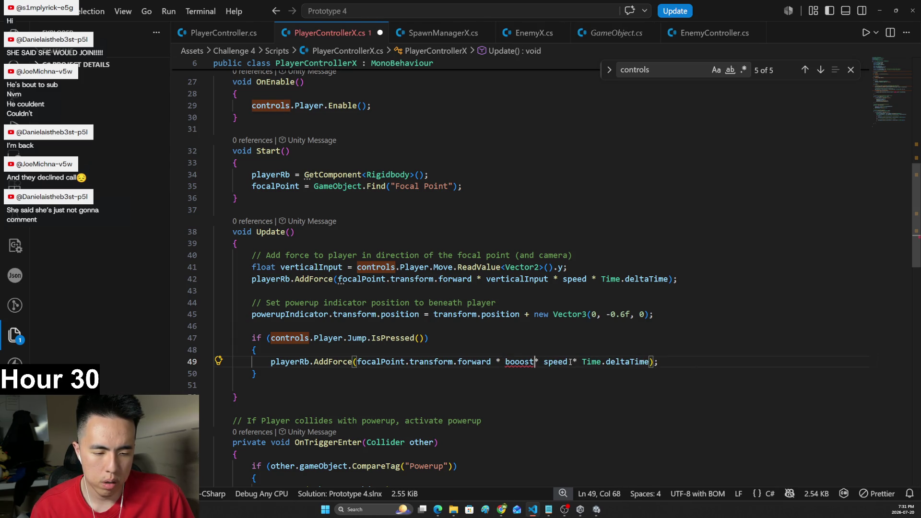
{"action": "left_click", "coordinate": [571, 361]}
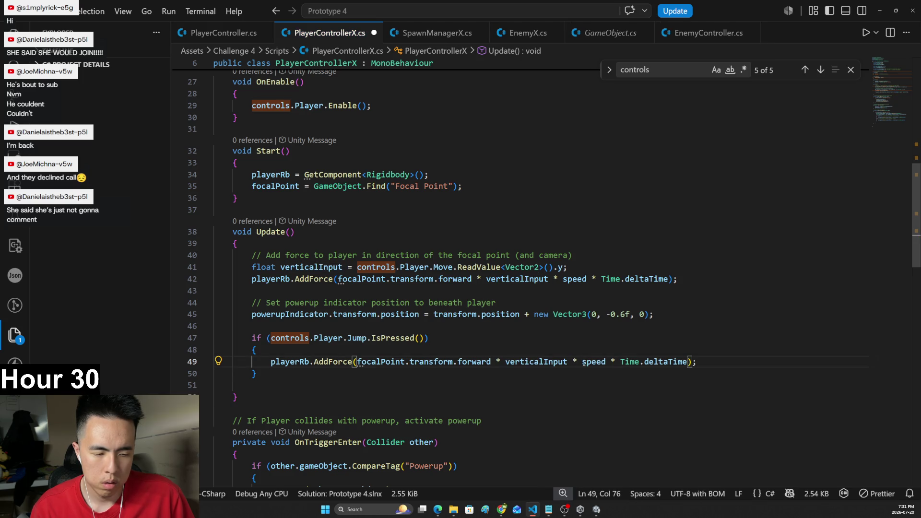
{"action": "left_click_drag", "start_coordinate": [609, 361], "coordinate": [501, 362]}
{"action": "type", "text": "boost"}
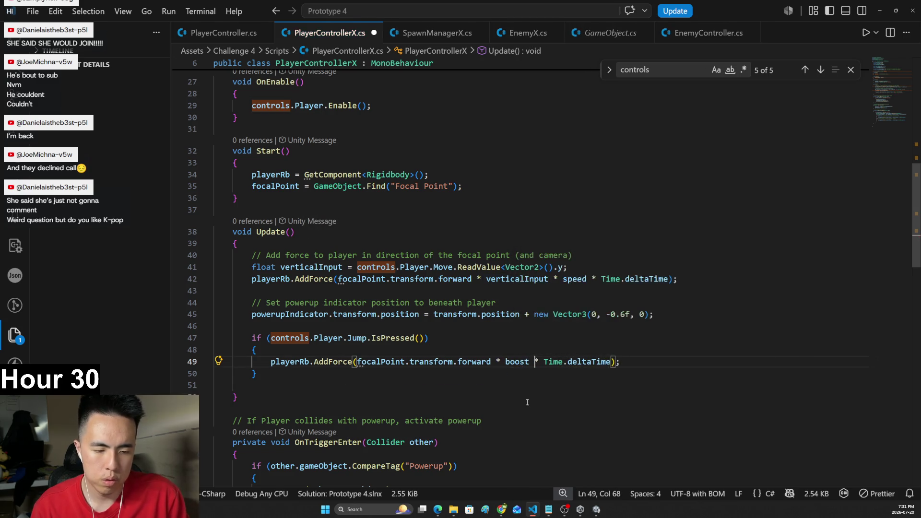
{"action": "key", "text": "ctrl+s"}
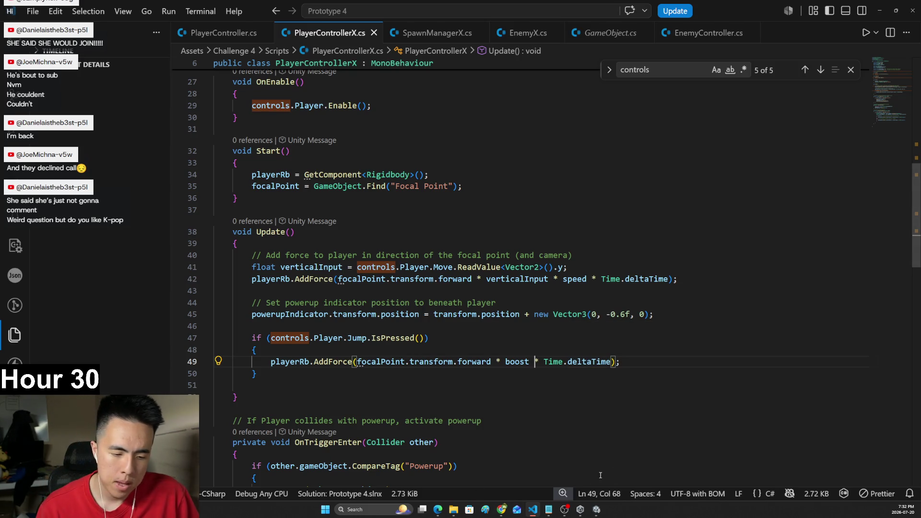
{"action": "left_click", "coordinate": [533, 510]}
{"action": "left_click", "coordinate": [533, 510]}
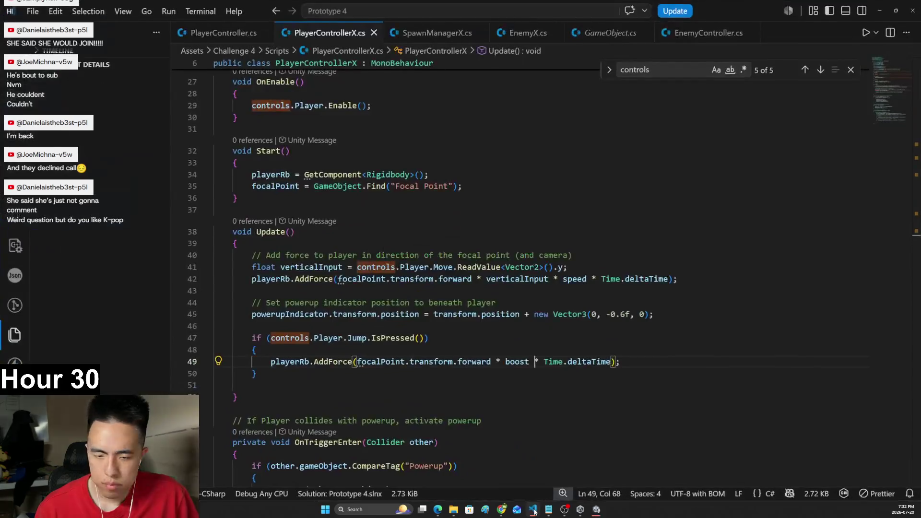
- Enter play mode, drive the ball toward the goal with W and A, then stop
{"action": "left_click", "coordinate": [535, 511]}
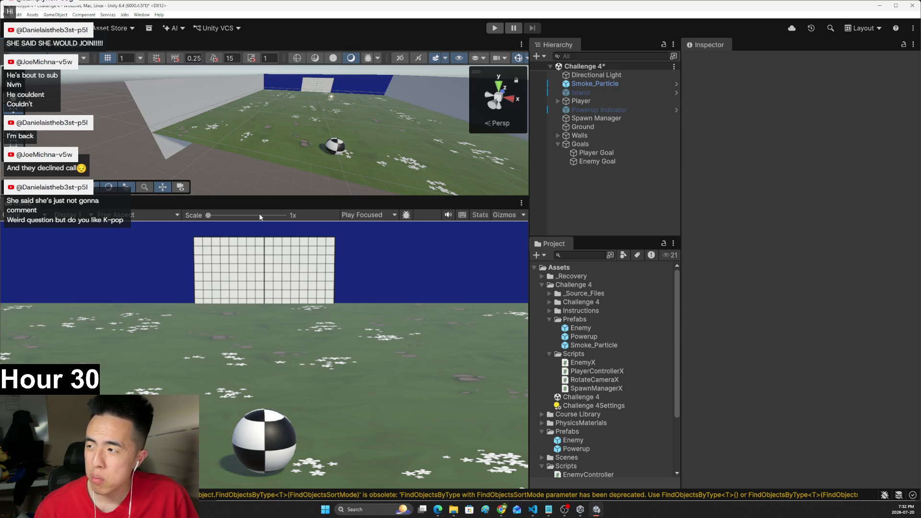
{"action": "left_click", "coordinate": [495, 28]}
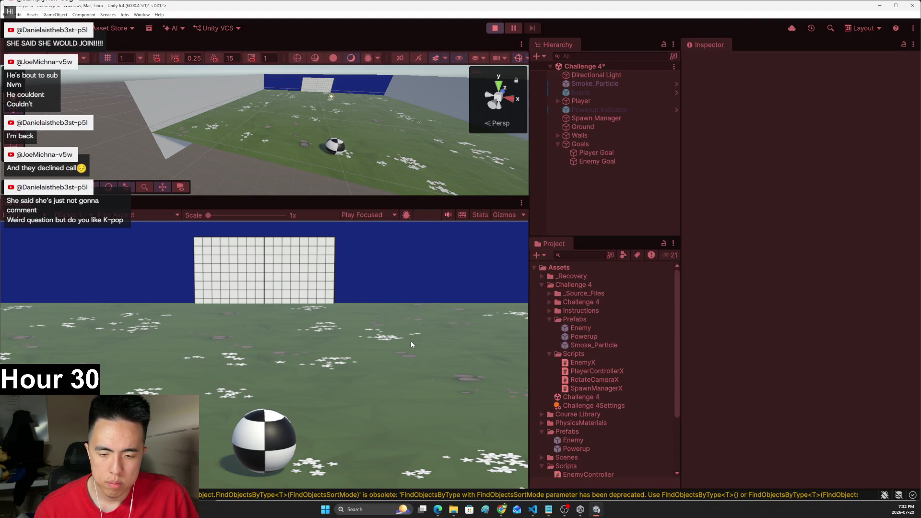
{"action": "key", "text": "w"}
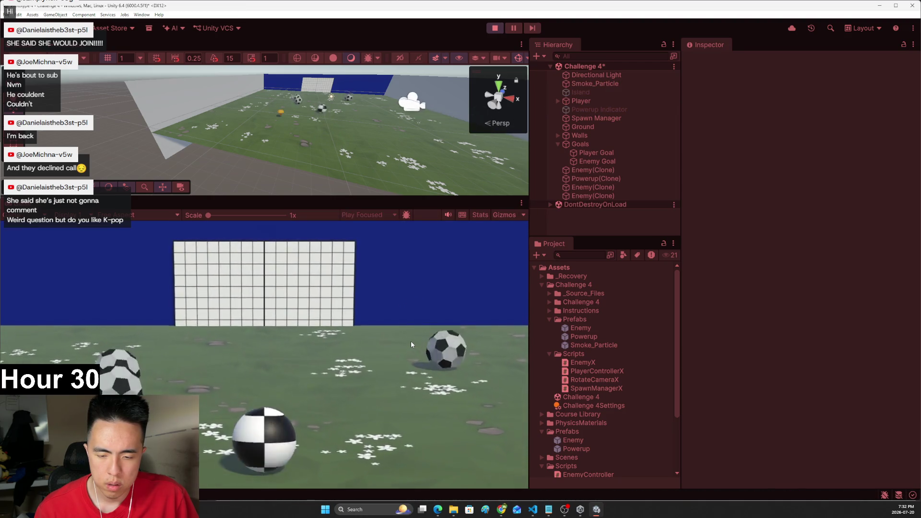
{"action": "key", "text": "a"}
{"action": "key", "text": "w"}
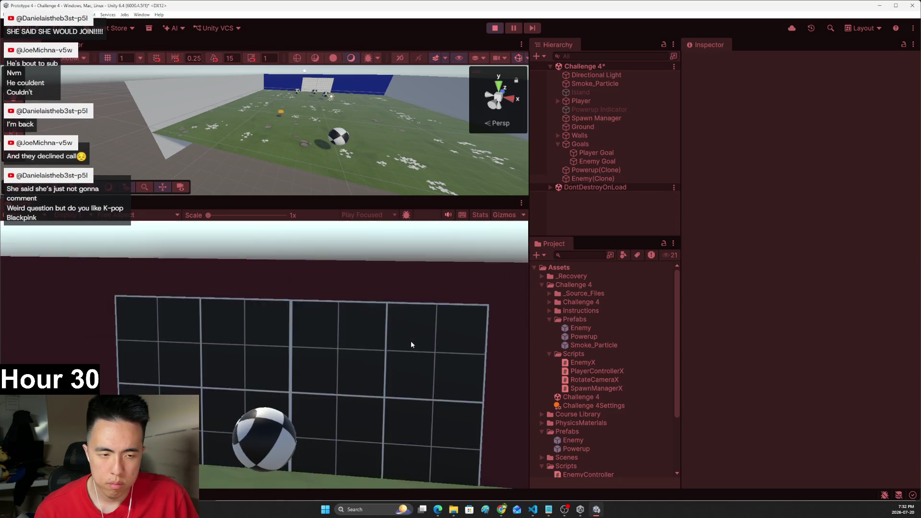
{"action": "key", "text": "a"}
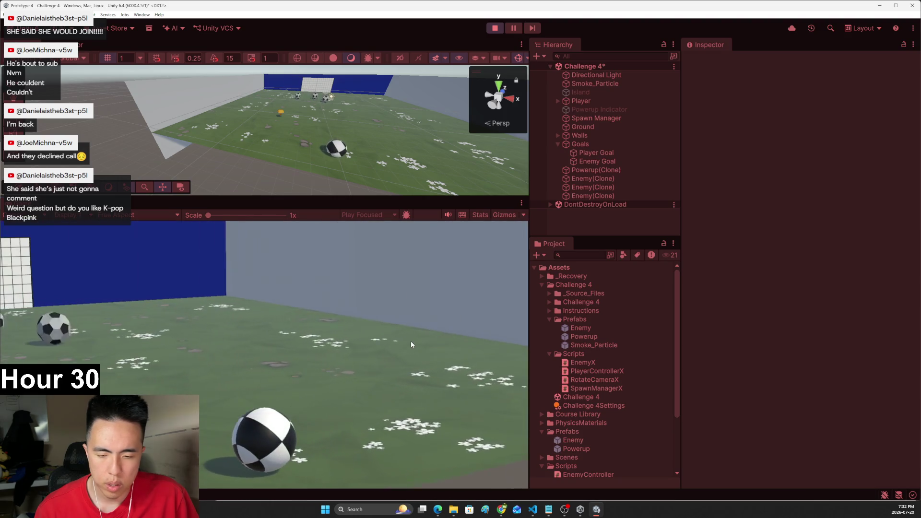
{"action": "key", "text": "w"}
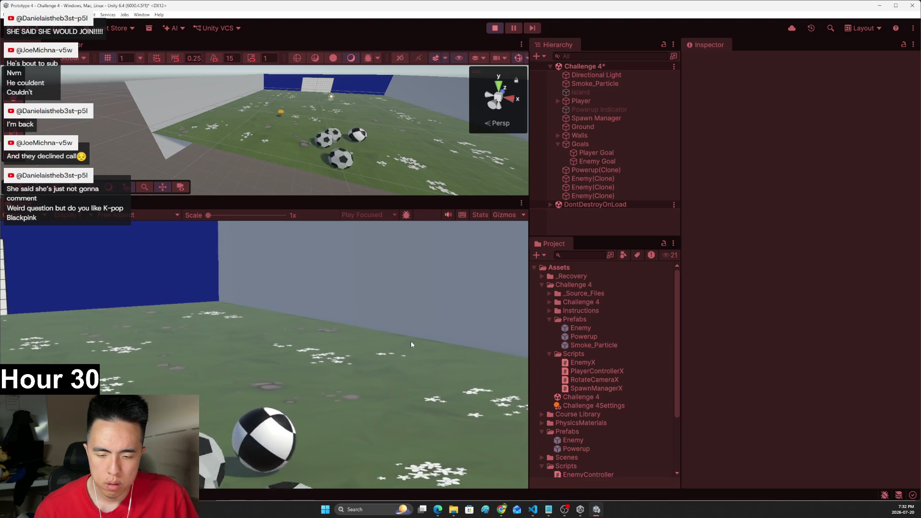
{"action": "left_click", "coordinate": [494, 28]}
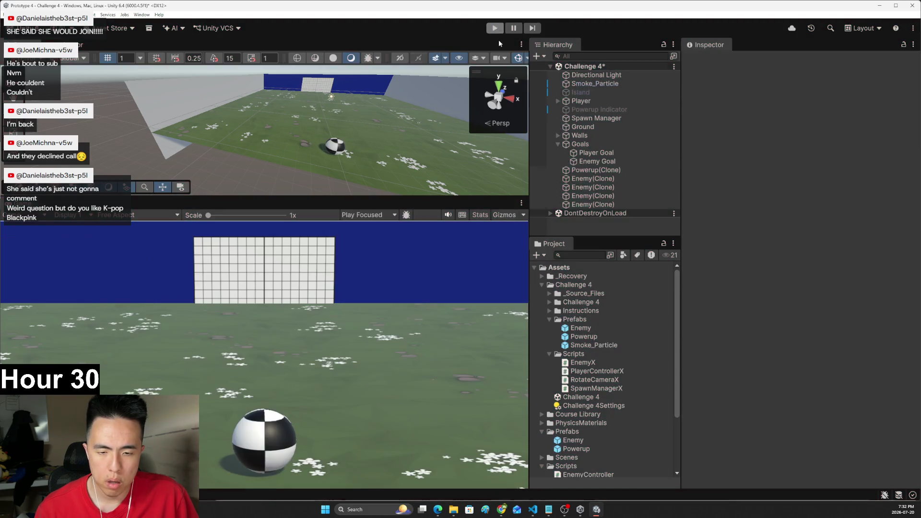
{"action": "key", "text": "alt+Tab"}
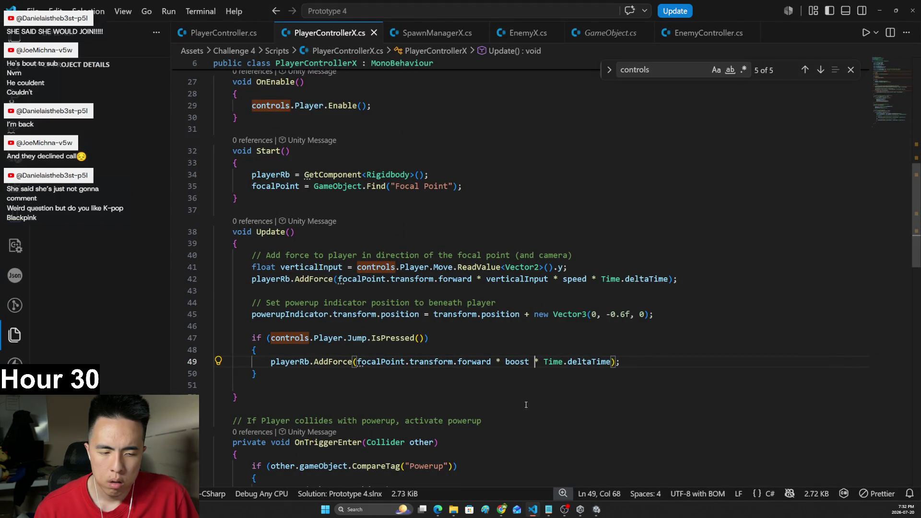
- Add a ForceMode argument after Time.deltaTime on line 49 and view the ForceMode definition
{"action": "left_click", "coordinate": [612, 361]}
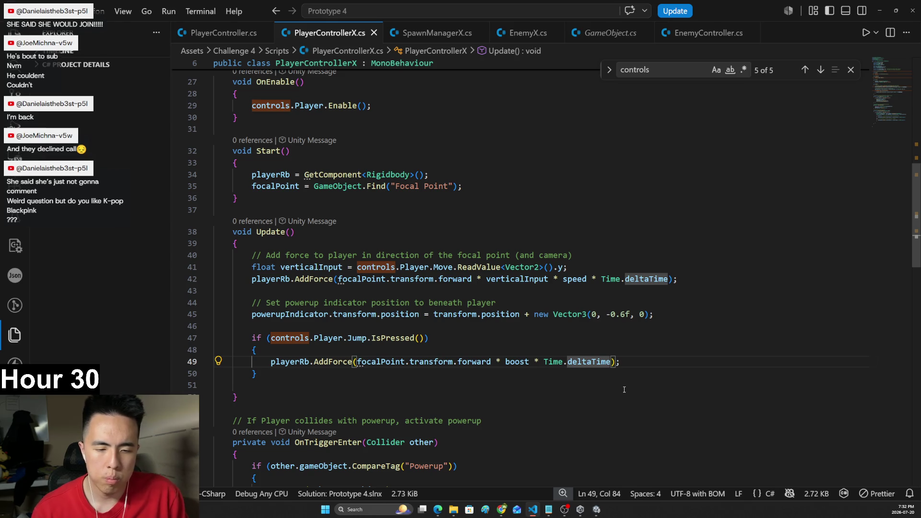
{"action": "type", "text": ","}
{"action": "key", "text": "Tab"}
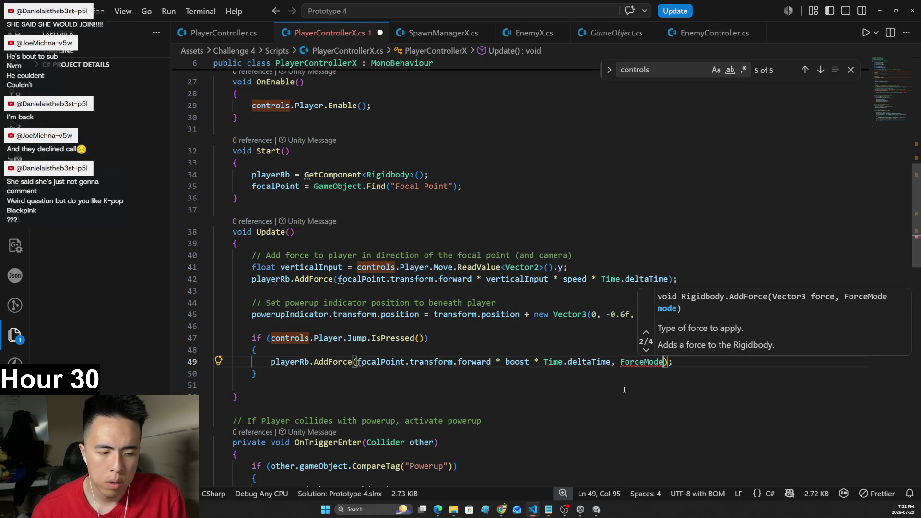
{"action": "type", "text": "."}
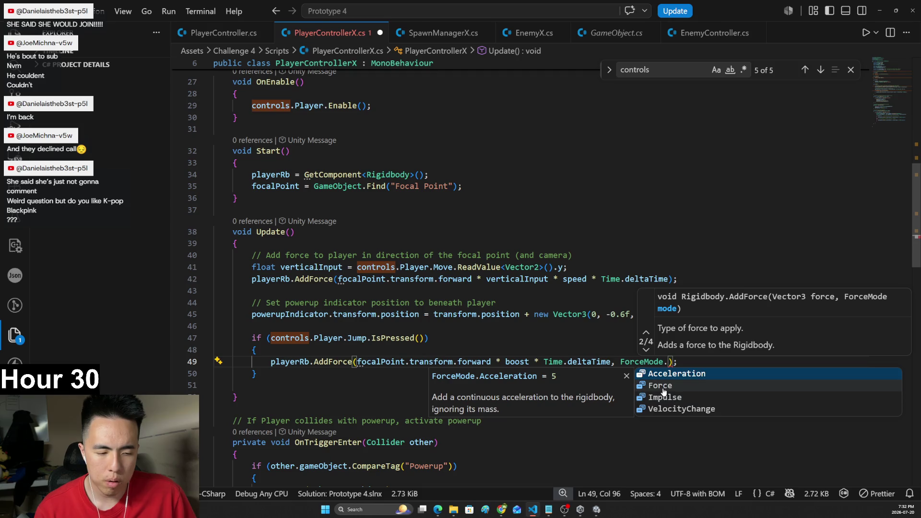
{"action": "left_click", "coordinate": [622, 361], "text": "ctrl"}
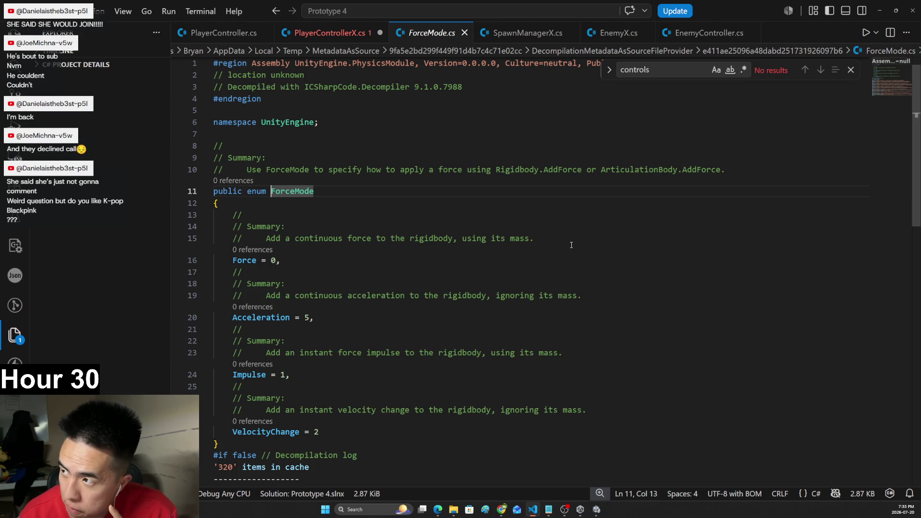
- Read the Force, Acceleration, Impulse and VelocityChange descriptions in ForceMode.cs
{"action": "left_click", "coordinate": [482, 265]}
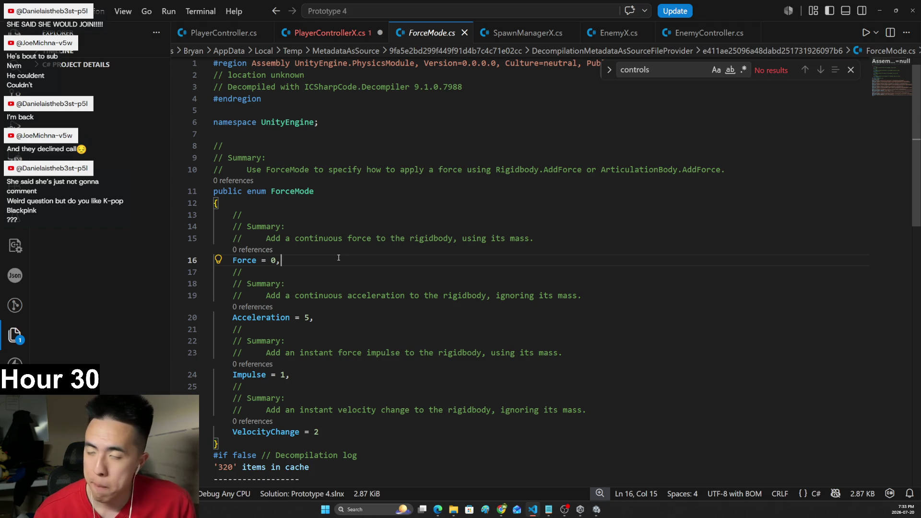
{"action": "left_click_drag", "start_coordinate": [265, 237], "coordinate": [472, 231]}
{"action": "left_click", "coordinate": [478, 239]}
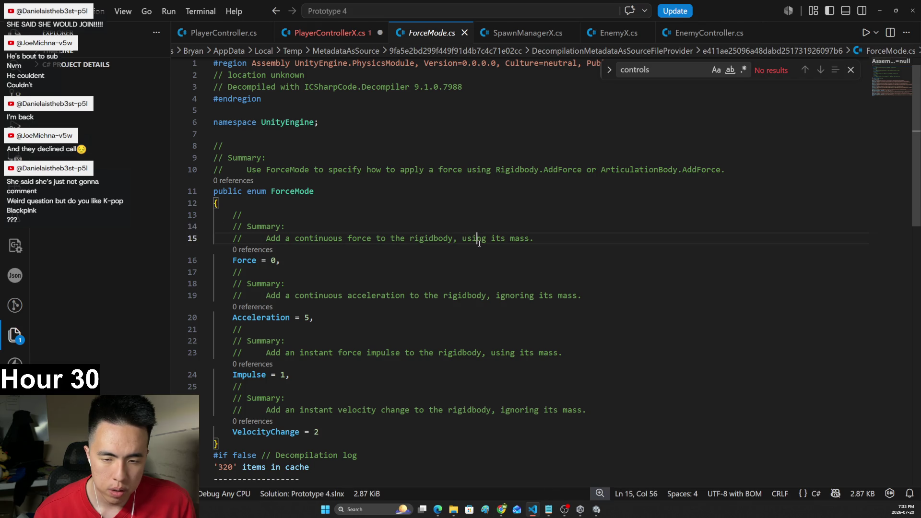
{"action": "left_click_drag", "start_coordinate": [261, 295], "coordinate": [502, 296]}
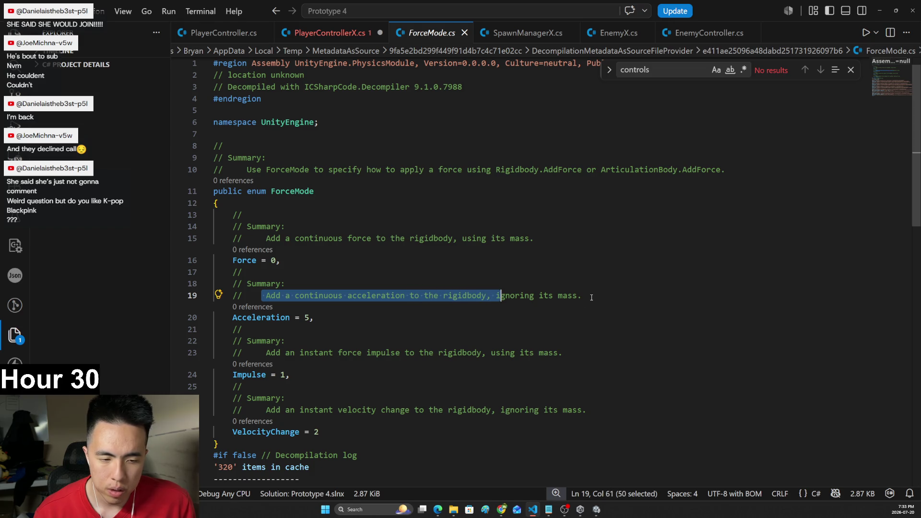
{"action": "left_click", "coordinate": [591, 297]}
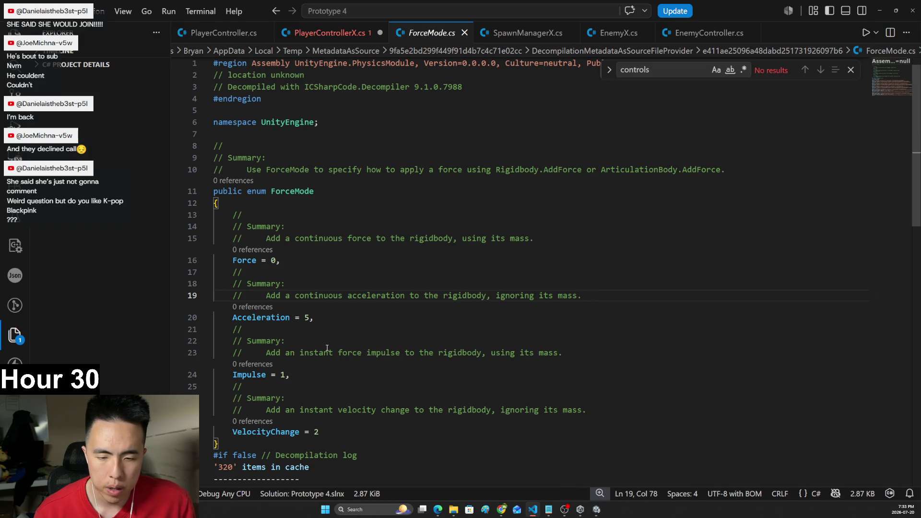
{"action": "left_click_drag", "start_coordinate": [266, 353], "coordinate": [449, 352]}
{"action": "left_click", "coordinate": [516, 353]}
{"action": "left_click_drag", "start_coordinate": [266, 410], "coordinate": [419, 409]}
{"action": "left_click", "coordinate": [497, 410]}
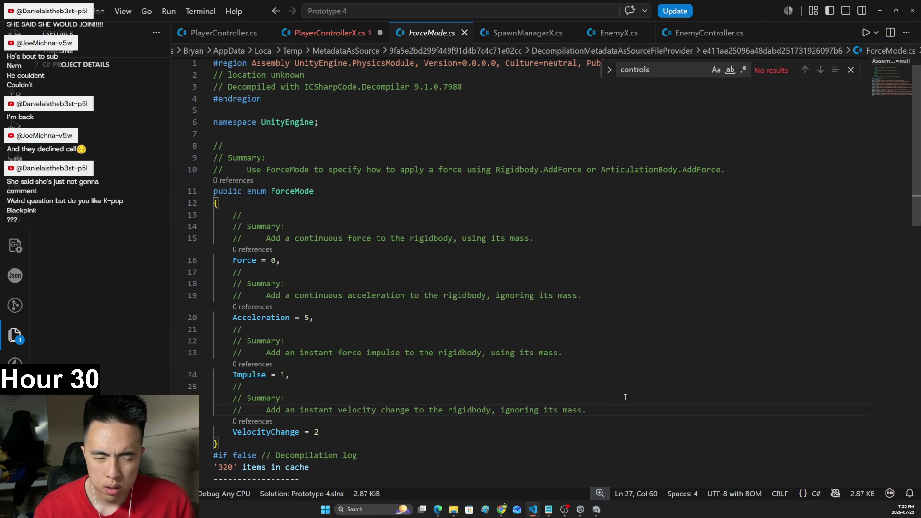
- Paste VelocityChange after ForceMode. on line 49 of PlayerControllerX.cs and save
{"action": "left_click", "coordinate": [301, 432]}
{"action": "left_click_drag", "start_coordinate": [300, 432], "coordinate": [232, 432]}
{"action": "key", "text": "ctrl+c"}
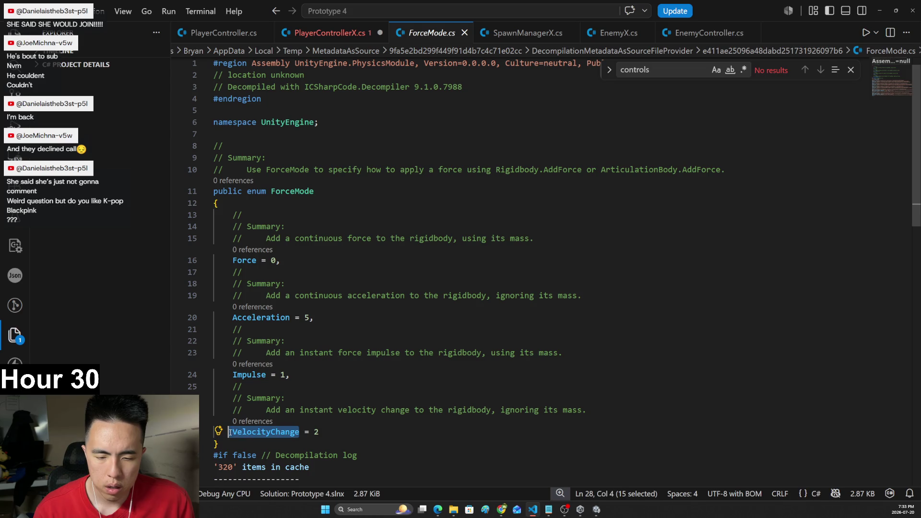
{"action": "left_click", "coordinate": [330, 33]}
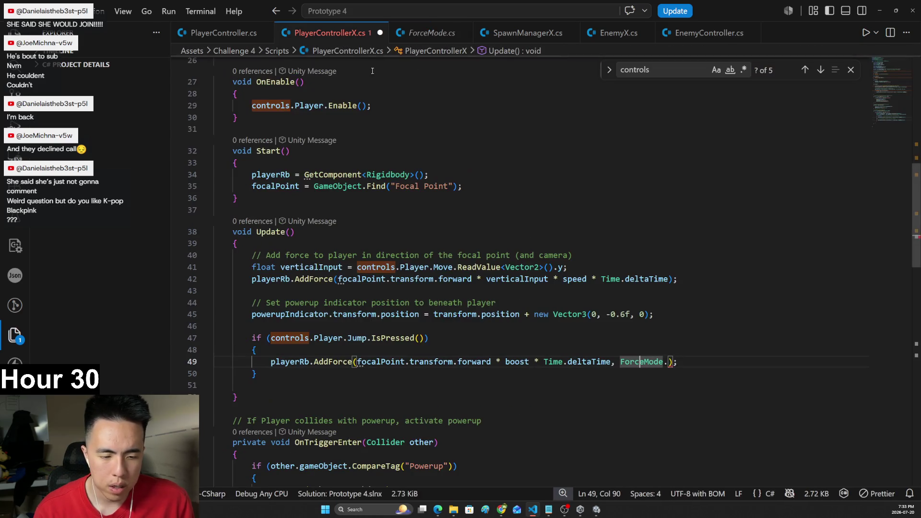
{"action": "left_click", "coordinate": [668, 362]}
{"action": "key", "text": "ctrl+v"}
{"action": "key", "text": "ctrl+s"}
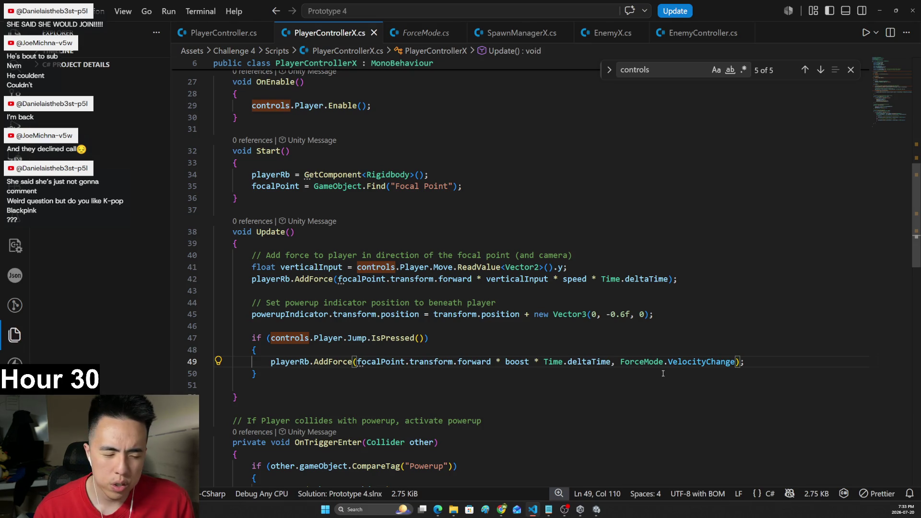
- Play-test the VelocityChange boost, pushing the ball with W and turning with D, then stop play
{"action": "left_click", "coordinate": [598, 510]}
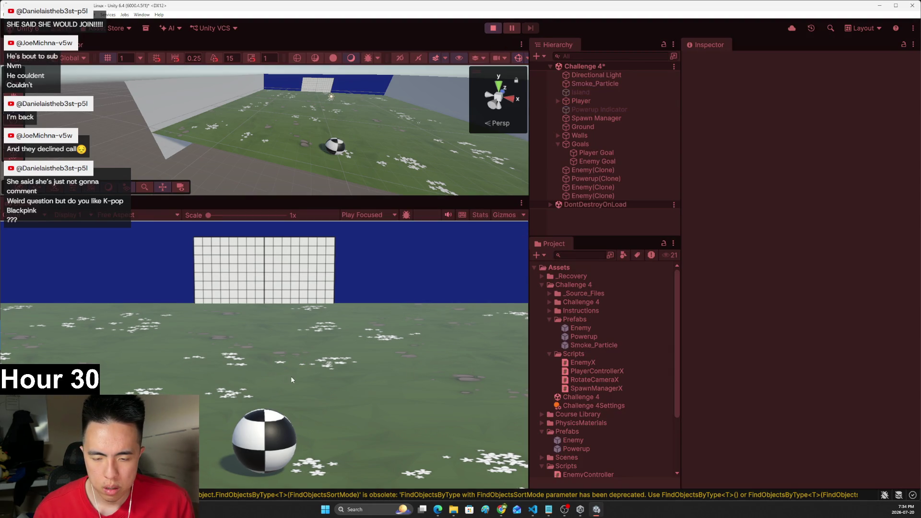
{"action": "key", "text": "w"}
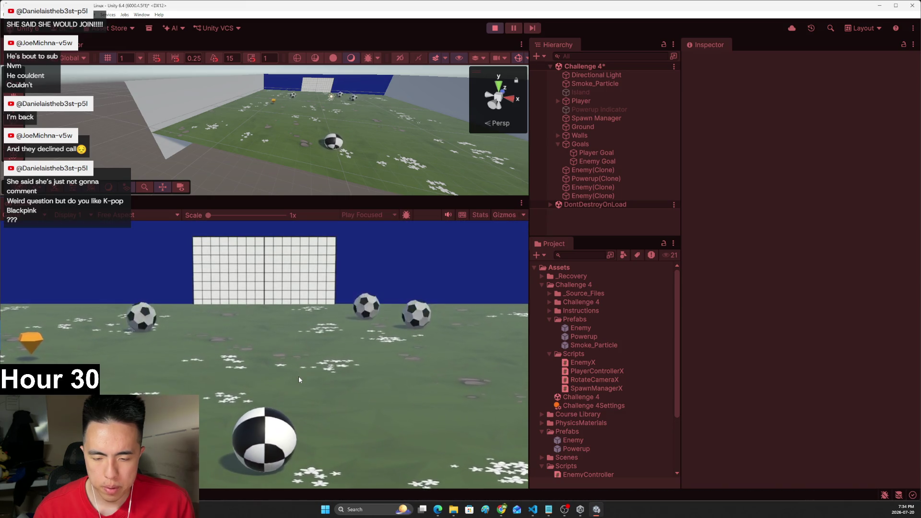
{"action": "key", "text": "d"}
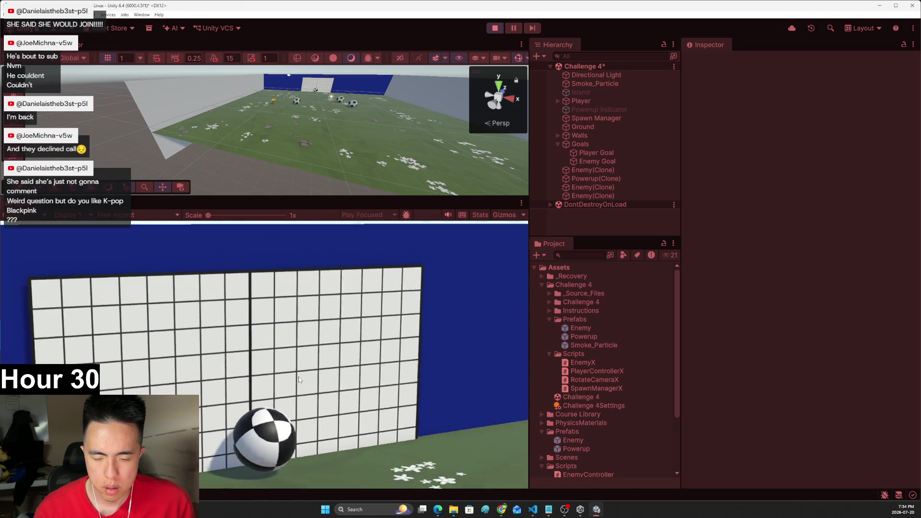
{"action": "key", "text": "d"}
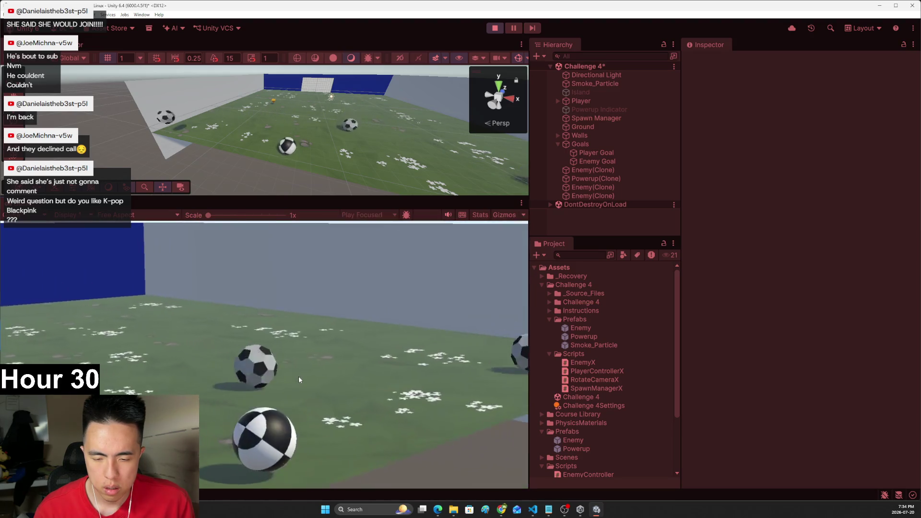
{"action": "key", "text": "d"}
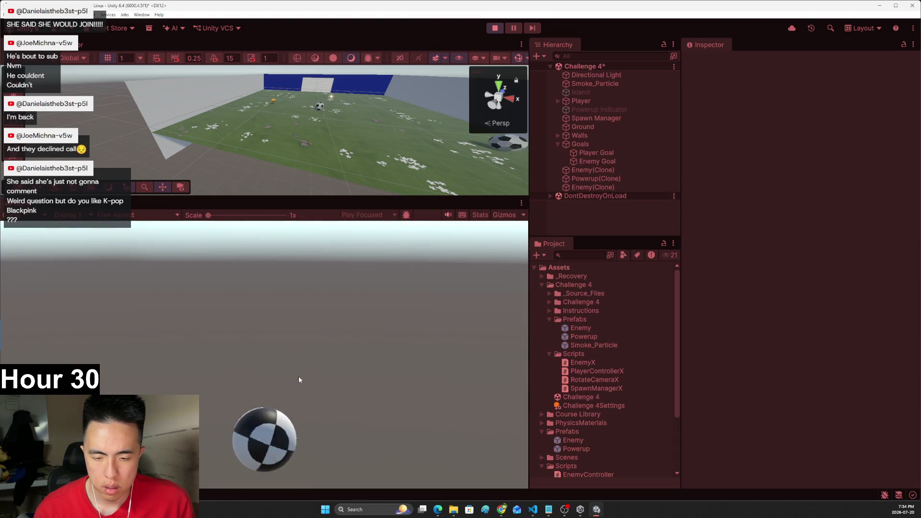
{"action": "left_click", "coordinate": [492, 29]}
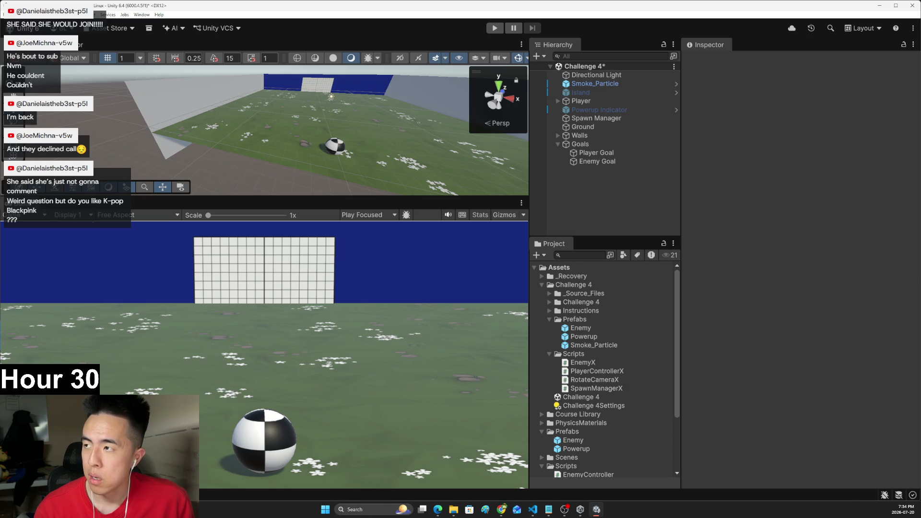
{"action": "key", "text": "alt+Tab"}
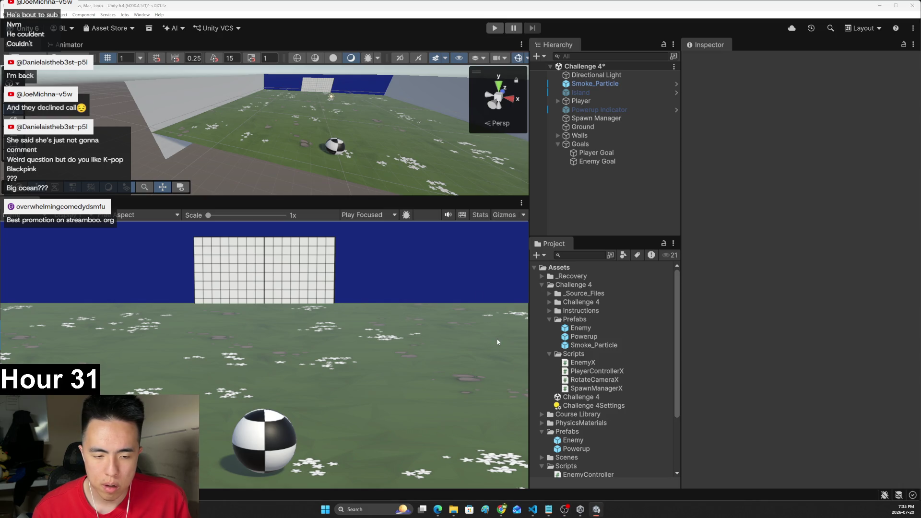
- Change the force mode on line 49 from VelocityChange to ForceMode.Acceleration
{"action": "left_click", "coordinate": [532, 509]}
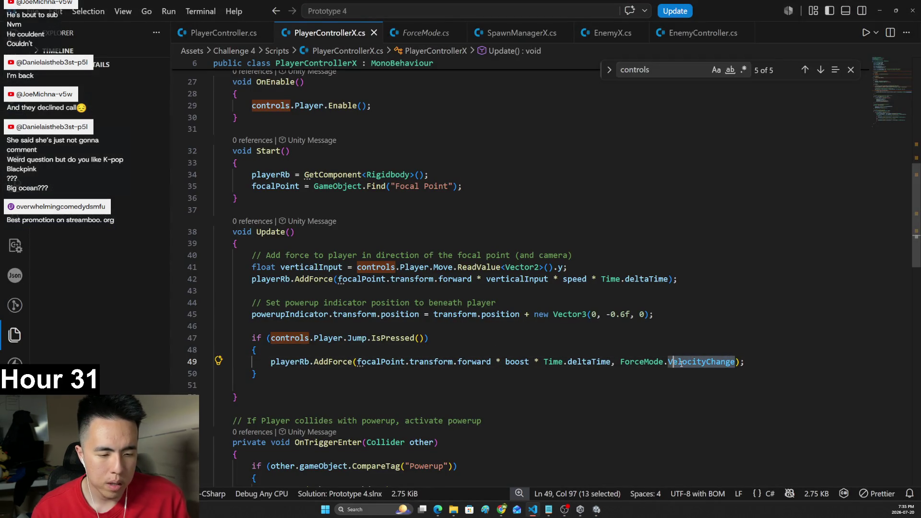
{"action": "key", "text": "ctrl+BackSpace"}
{"action": "key", "text": "BackSpace"}
{"action": "type", "text": "."}
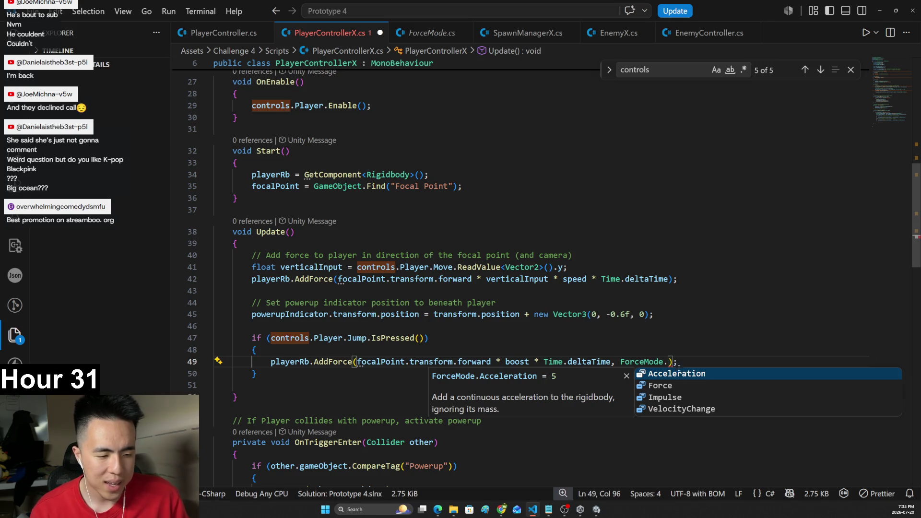
{"action": "type", "text": "Force"}
{"action": "key", "text": "ctrl+BackSpace"}
{"action": "type", "text": "."}
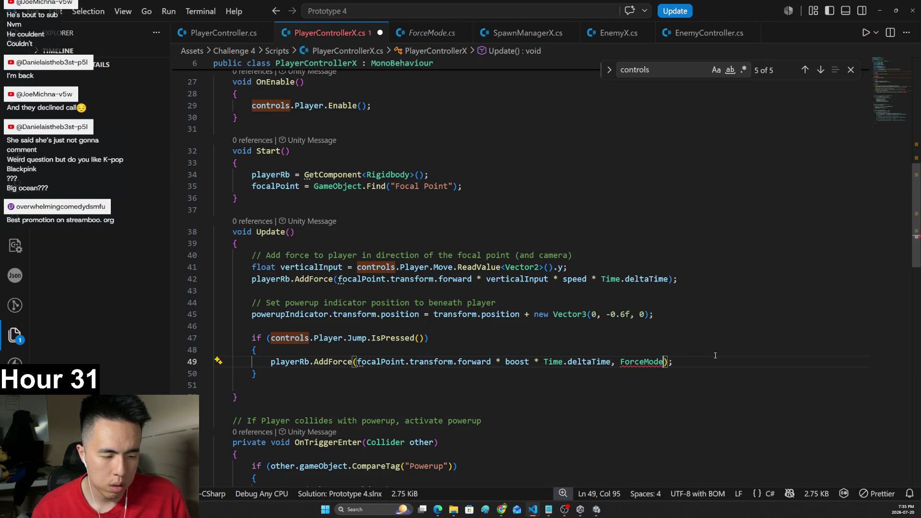
{"action": "key", "text": "BackSpace"}
{"action": "type", "text": "Acc"}
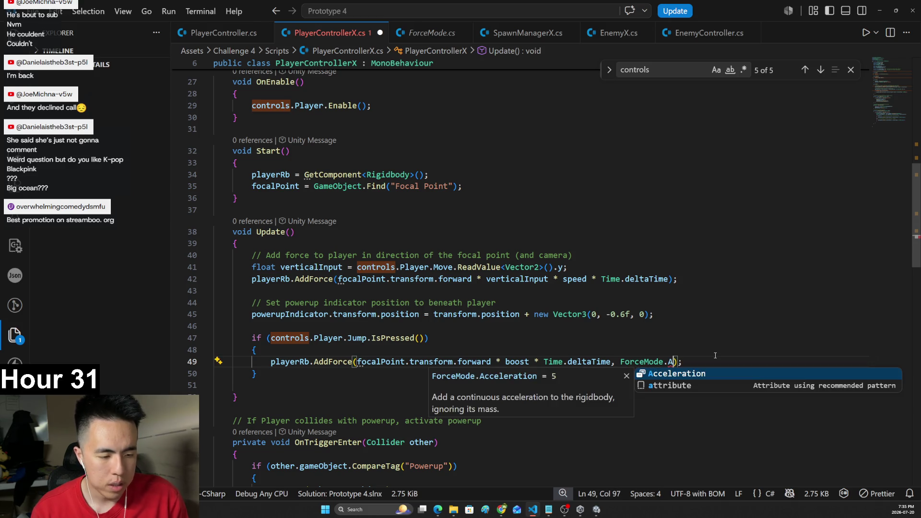
{"action": "key", "text": "Tab"}
- Check the boost field value of 100 and save PlayerControllerX
{"action": "scroll", "coordinate": [519, 290], "scroll_direction": "up", "scroll_amount": 10}
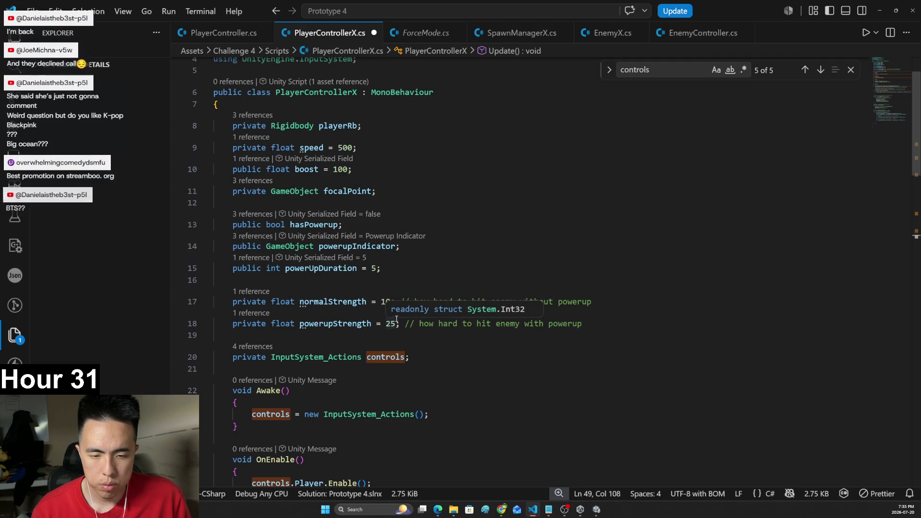
{"action": "scroll", "coordinate": [390, 317], "scroll_direction": "up", "scroll_amount": 1}
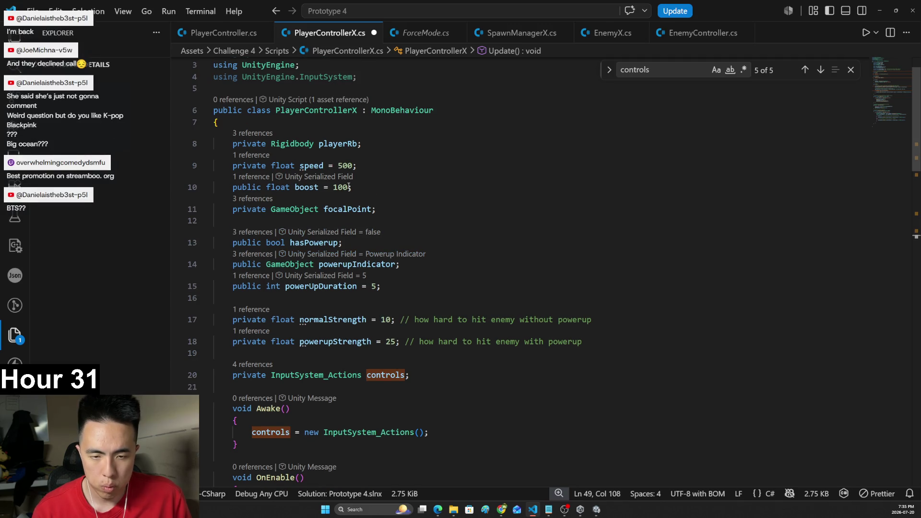
{"action": "left_click_drag", "start_coordinate": [344, 187], "coordinate": [333, 187]}
{"action": "key", "text": "ctrl+s"}
{"action": "key", "text": "alt+Tab"}
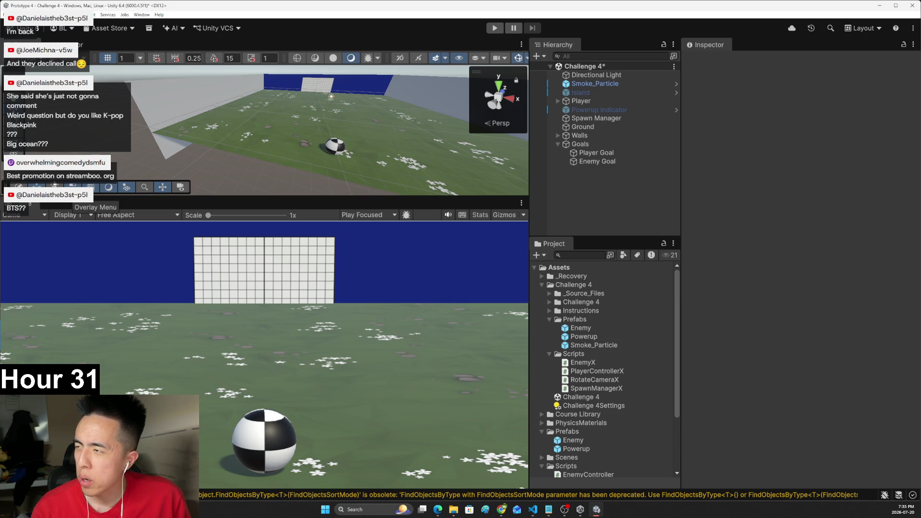
{"action": "key", "text": "alt+Tab"}
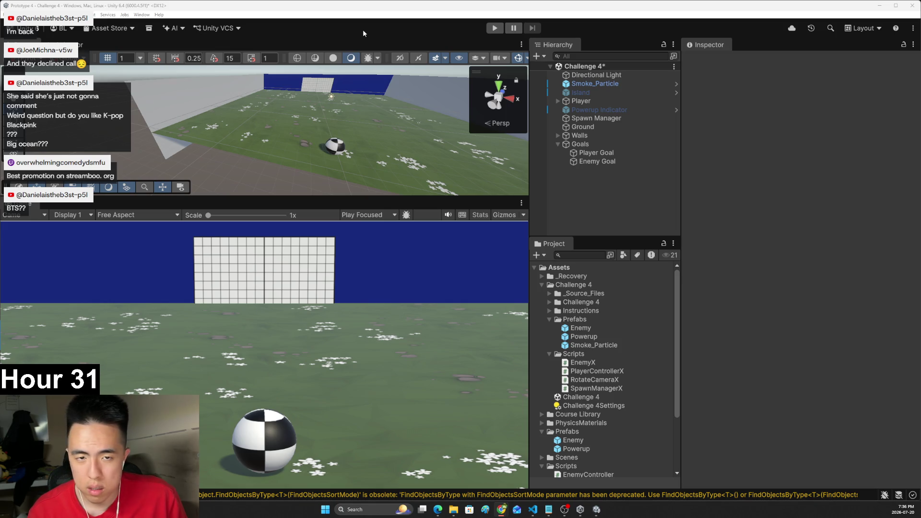
{"action": "left_click", "coordinate": [494, 28]}
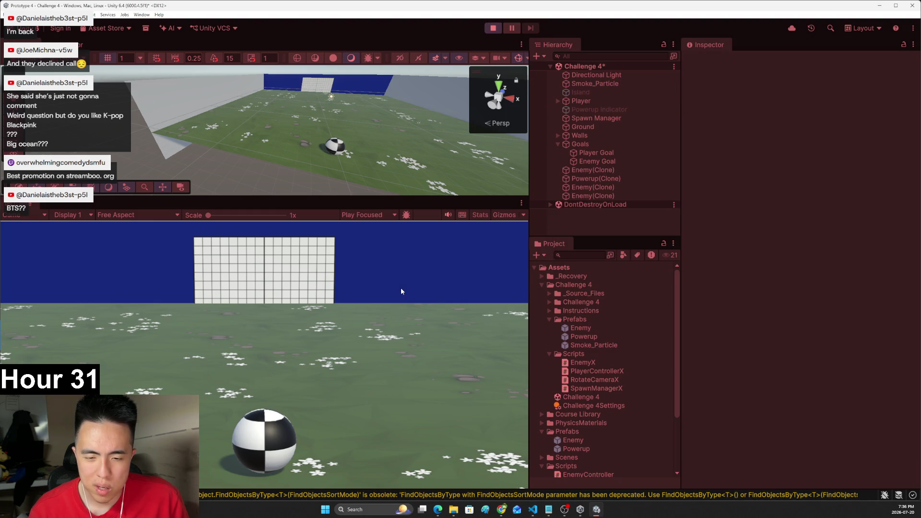
{"action": "key", "text": "Right"}
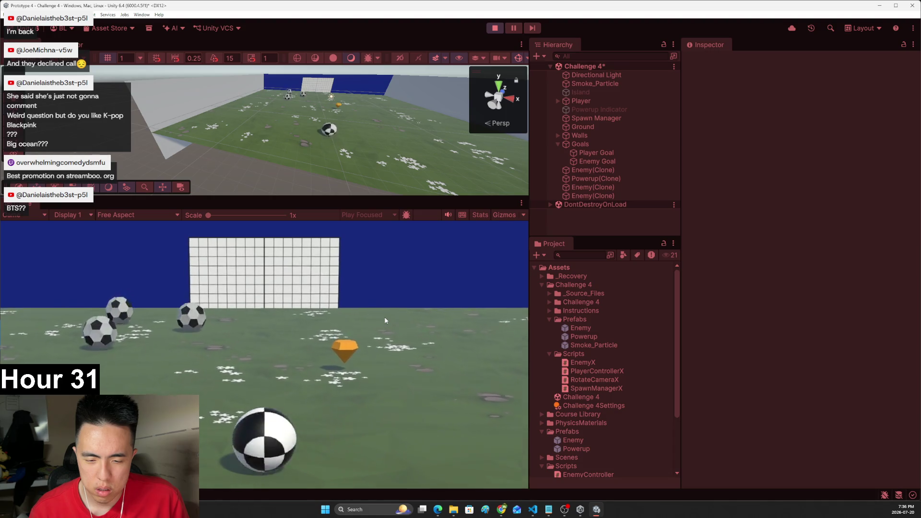
{"action": "key", "text": "Right"}
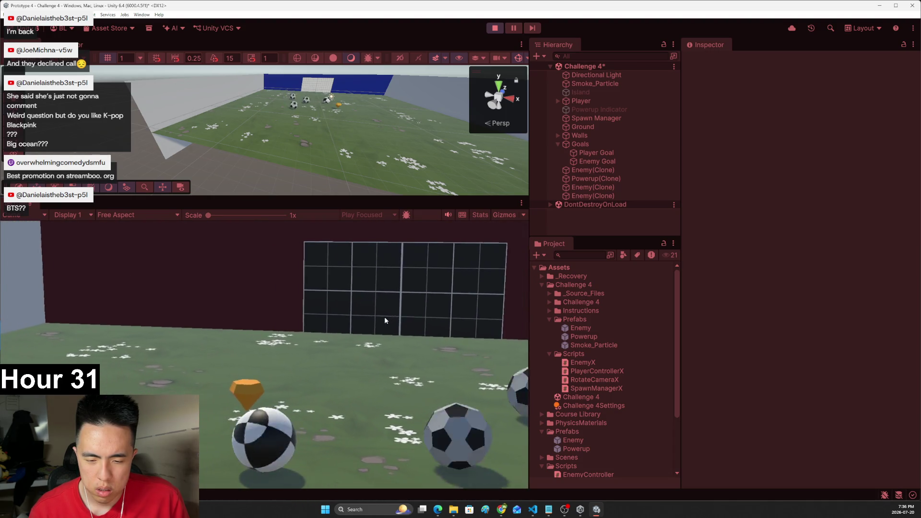
{"action": "key", "text": "Right"}
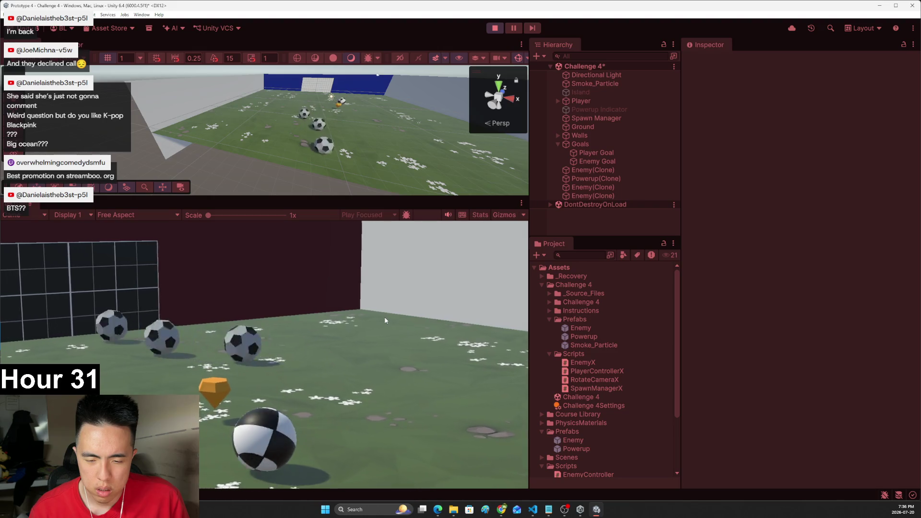
{"action": "key", "text": "Right"}
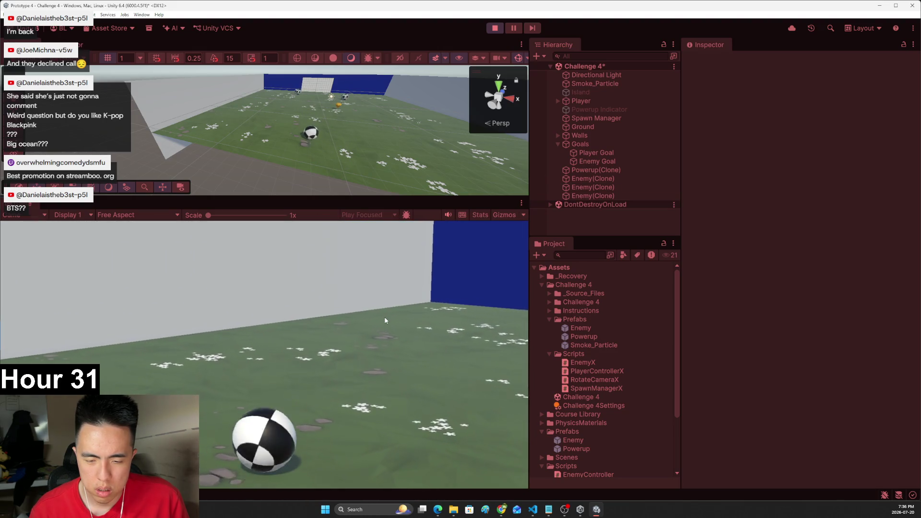
{"action": "left_click", "coordinate": [494, 29]}
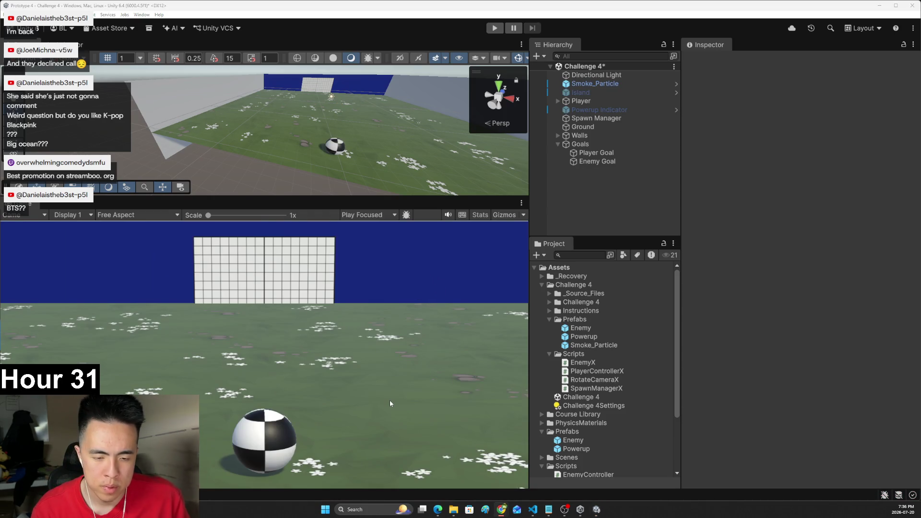
{"action": "key", "text": "alt+Tab"}
- Replace Acceleration with ForceMode.VelocityChange on line 49 and save the script
{"action": "scroll", "coordinate": [470, 379], "scroll_direction": "down", "scroll_amount": 3}
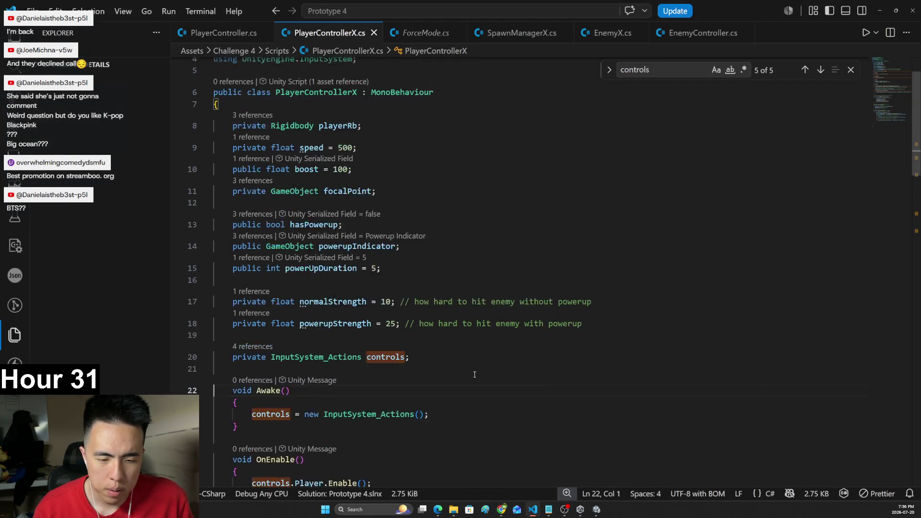
{"action": "scroll", "coordinate": [474, 363], "scroll_direction": "up", "scroll_amount": 2}
{"action": "scroll", "coordinate": [475, 363], "scroll_direction": "down", "scroll_amount": 10}
{"action": "scroll", "coordinate": [474, 363], "scroll_direction": "down", "scroll_amount": 1}
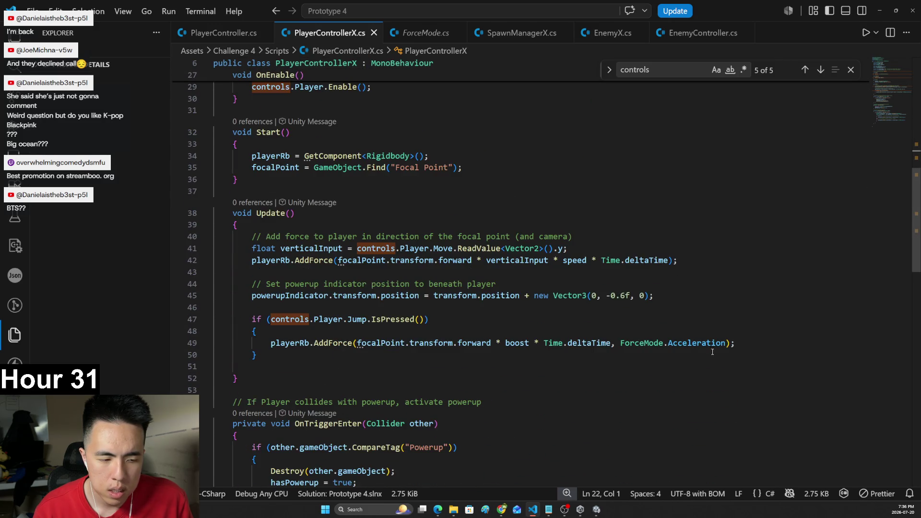
{"action": "double_click", "coordinate": [694, 345]}
{"action": "key", "text": "BackSpace"}
{"action": "key", "text": "BackSpace"}
{"action": "type", "text": "."}
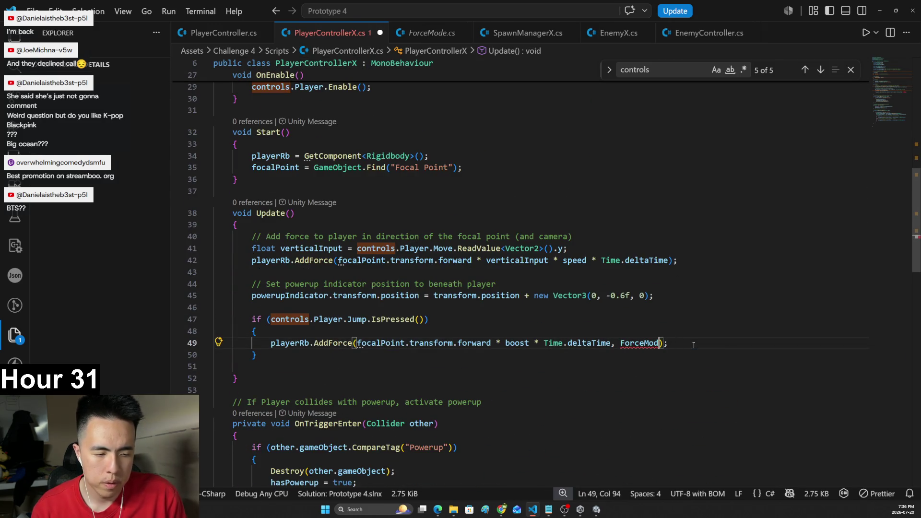
{"action": "key", "text": "Down"}
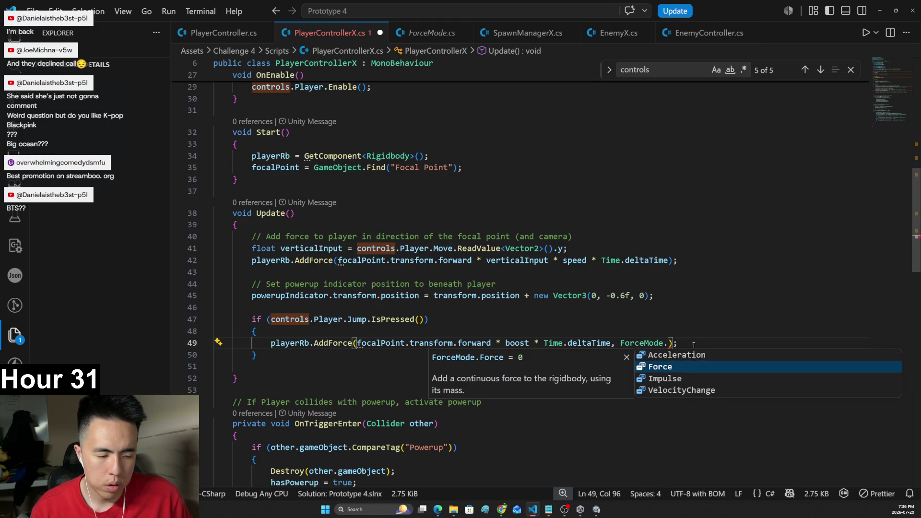
{"action": "key", "text": "Down"}
{"action": "key", "text": "Down"}
{"action": "key", "text": "Return"}
{"action": "key", "text": "ctrl+s"}
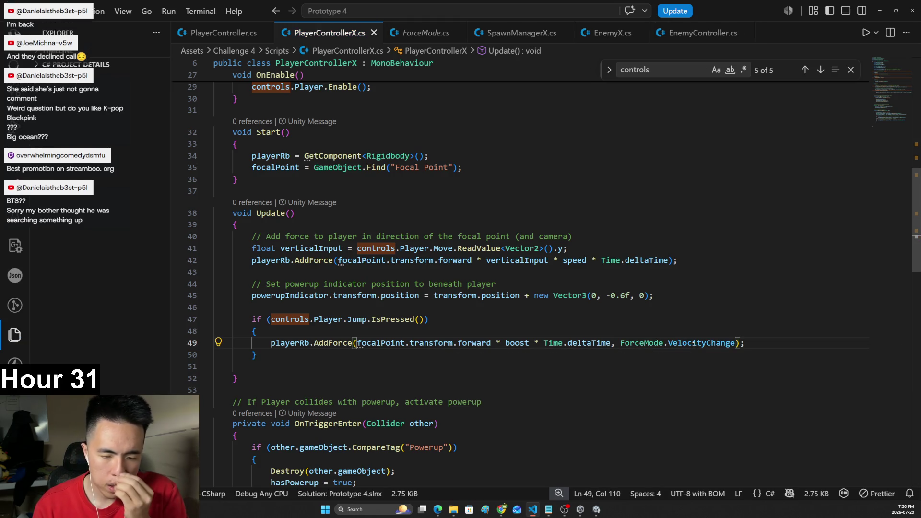
- Review the Jump-pressed boost block in Update()
{"action": "left_click", "coordinate": [432, 336]}
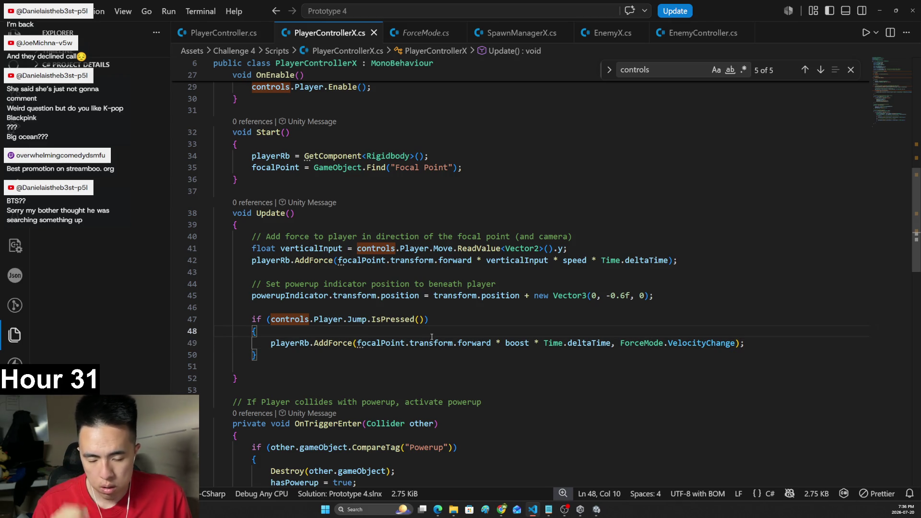
{"action": "left_click", "coordinate": [426, 323]}
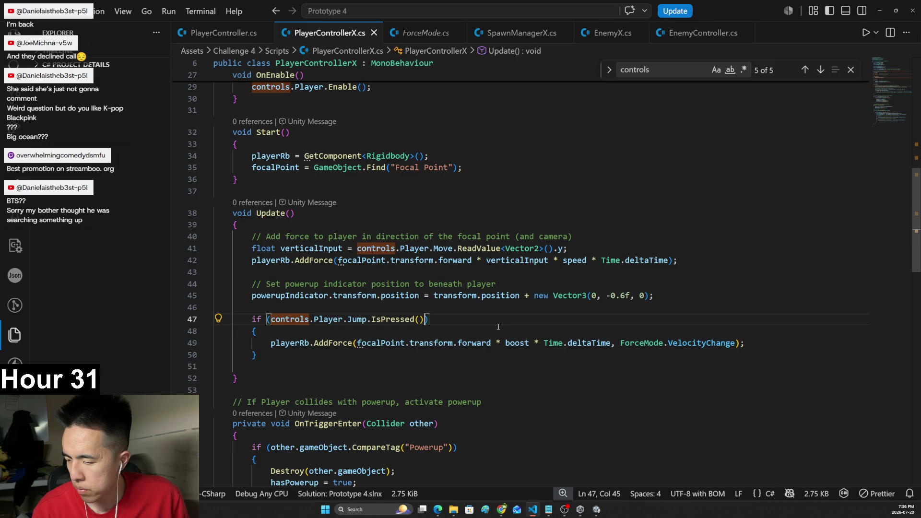
{"action": "mouse_move", "coordinate": [500, 298]}
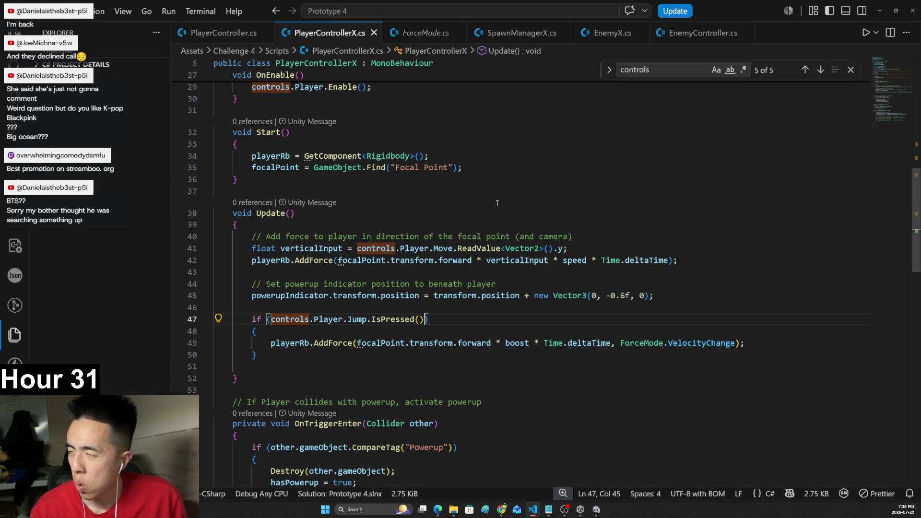
{"action": "left_click", "coordinate": [489, 371]}
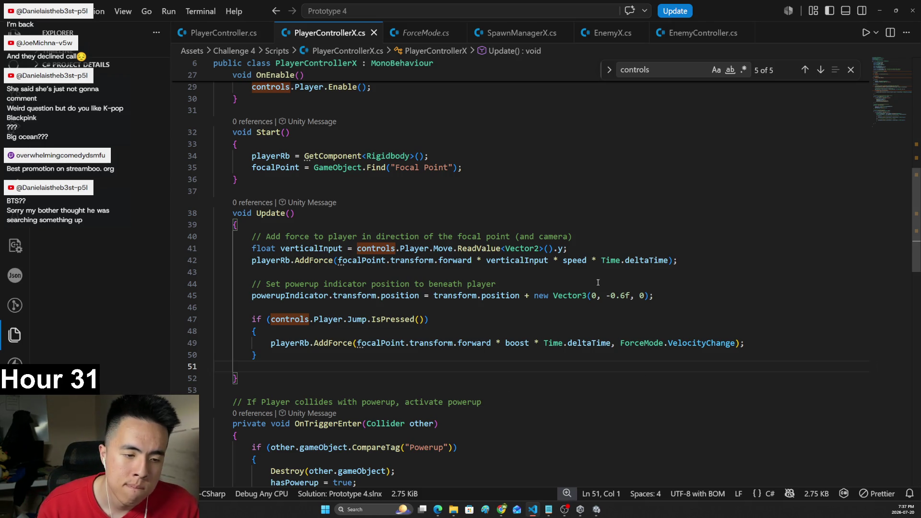
{"action": "scroll", "coordinate": [558, 287], "scroll_direction": "down", "scroll_amount": 1}
{"action": "left_click", "coordinate": [516, 325]}
{"action": "left_click", "coordinate": [521, 337]}
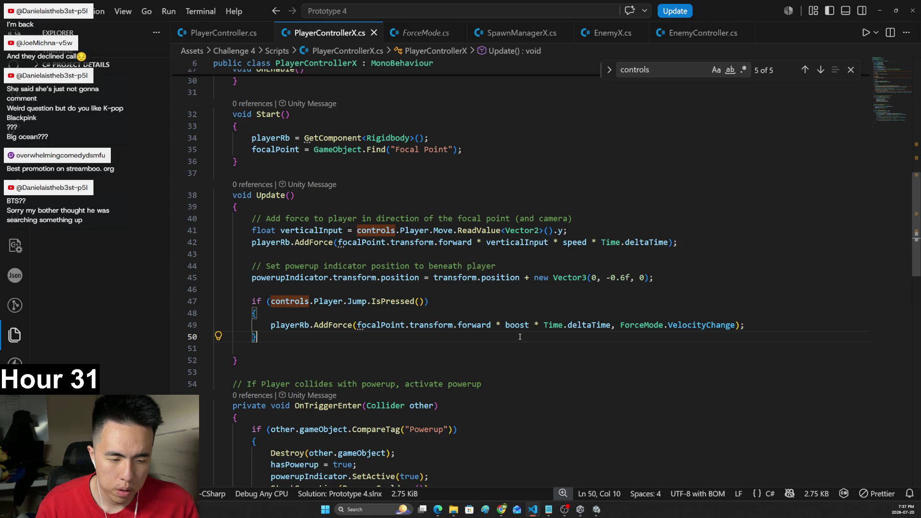
{"action": "key", "text": "alt+Tab"}
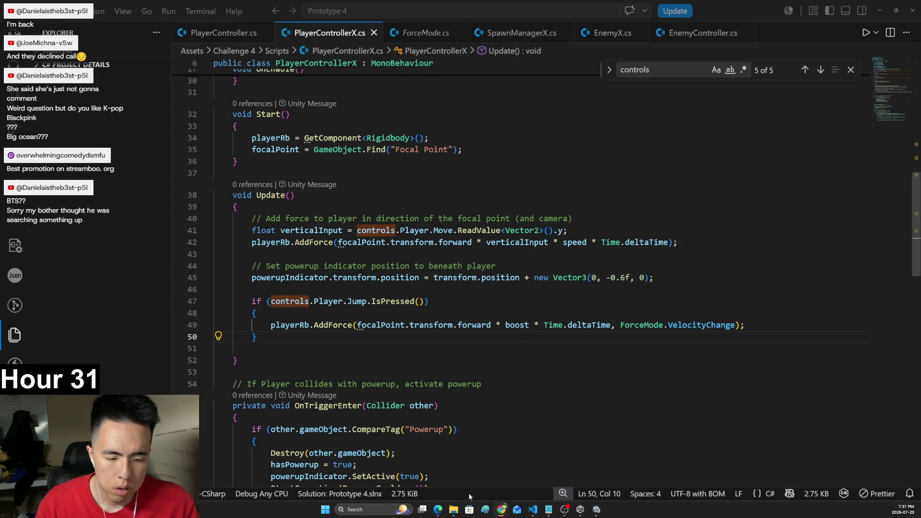
{"action": "mouse_move", "coordinate": [502, 509]}
{"action": "left_click", "coordinate": [502, 465]}
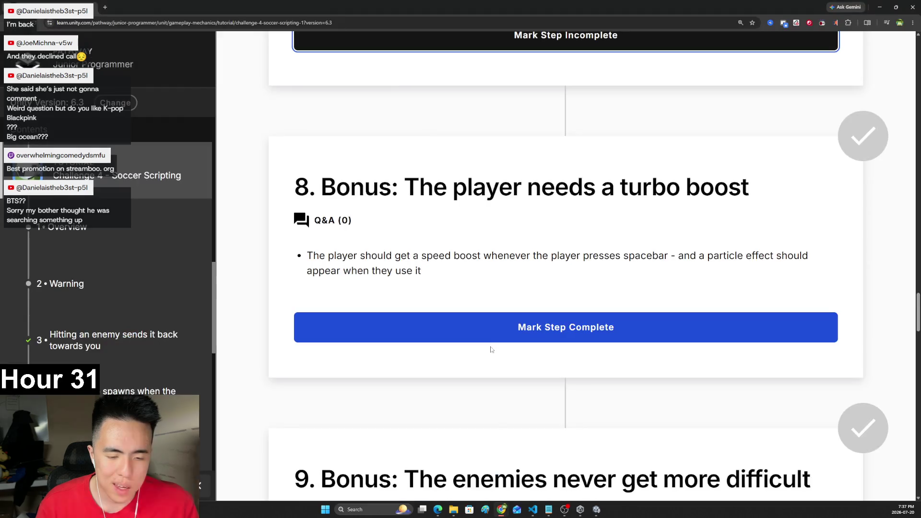
{"action": "scroll", "coordinate": [492, 349], "scroll_direction": "up", "scroll_amount": 1}
{"action": "left_click", "coordinate": [592, 291]}
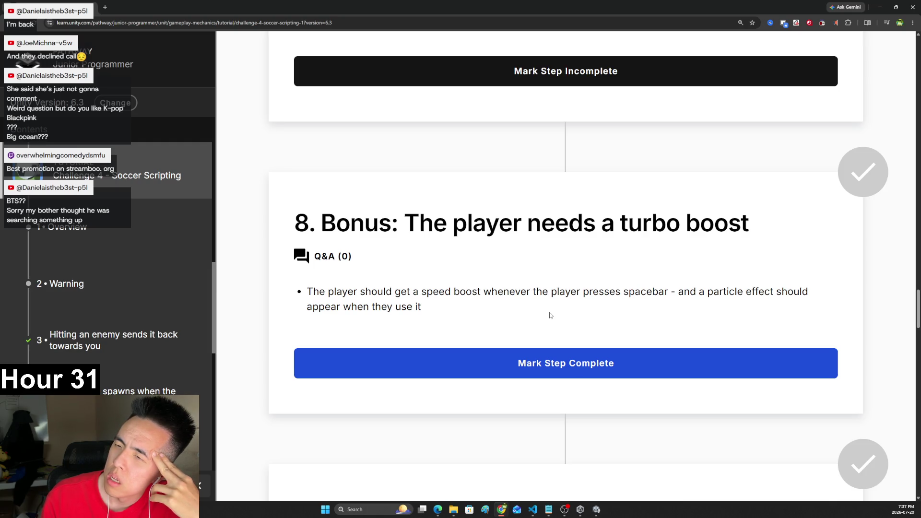
{"action": "key", "text": "alt+Tab"}
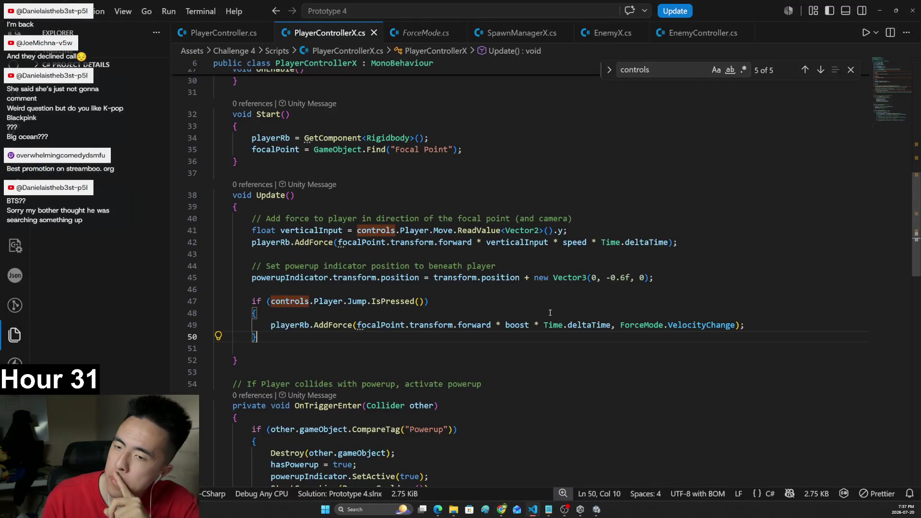
- Declare a new field 'private bool didPressBoost = false;' below the controls field
{"action": "scroll", "coordinate": [757, 193], "scroll_direction": "up", "scroll_amount": 7}
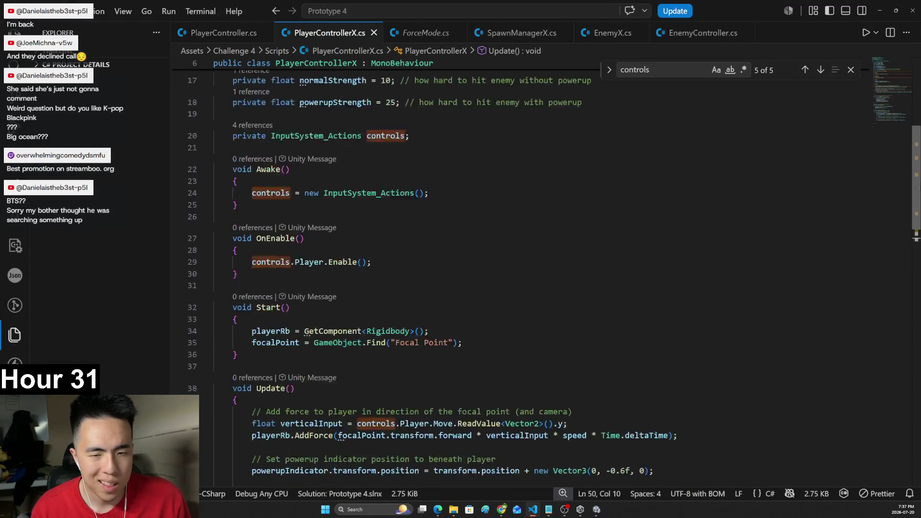
{"action": "left_click", "coordinate": [450, 280]}
{"action": "key", "text": "Return"}
{"action": "type", "text": "p"}
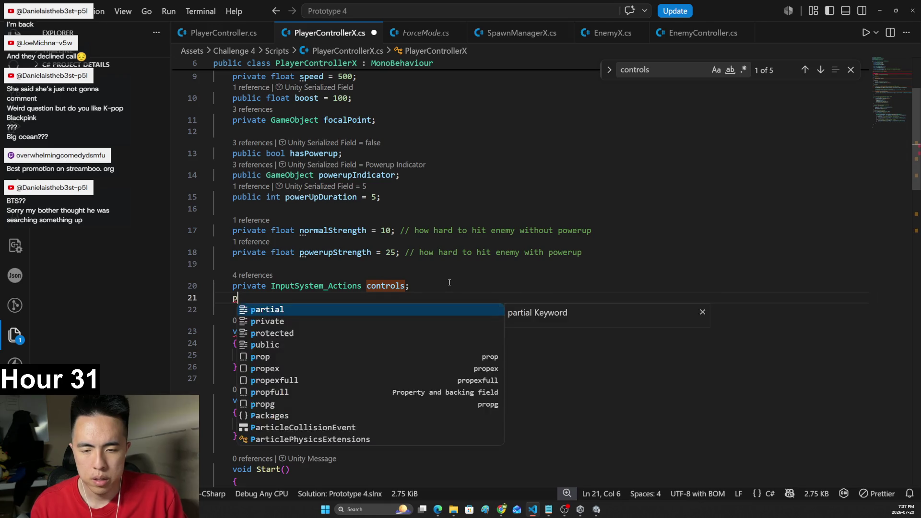
{"action": "type", "text": "rivate didPress"}
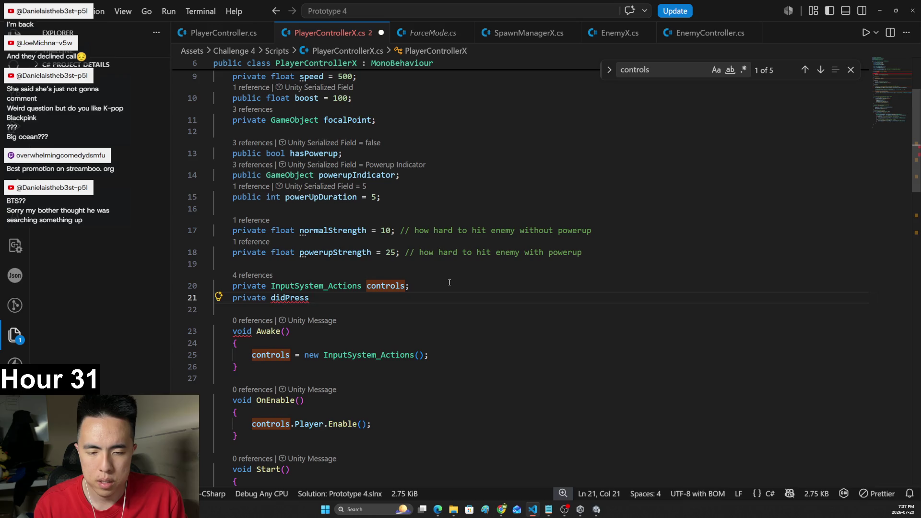
{"action": "type", "text": "Boost = false;"}
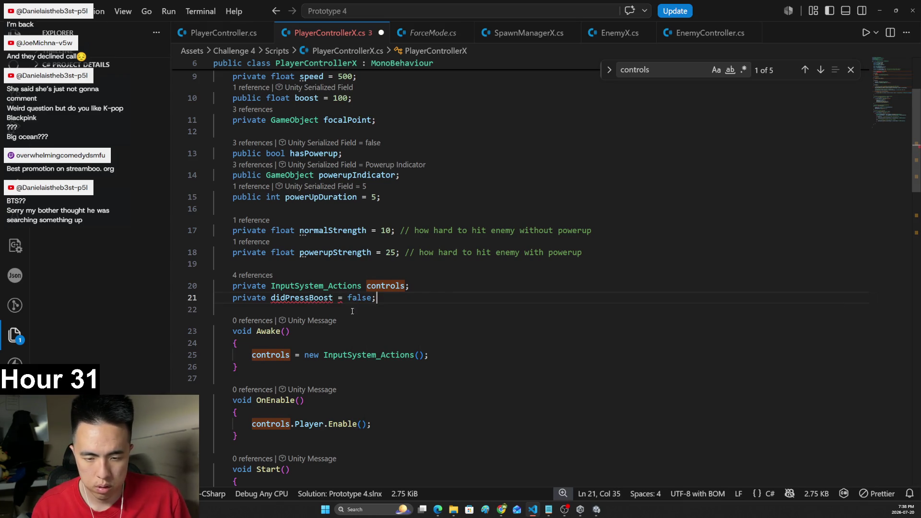
{"action": "type", "text": "bool"}
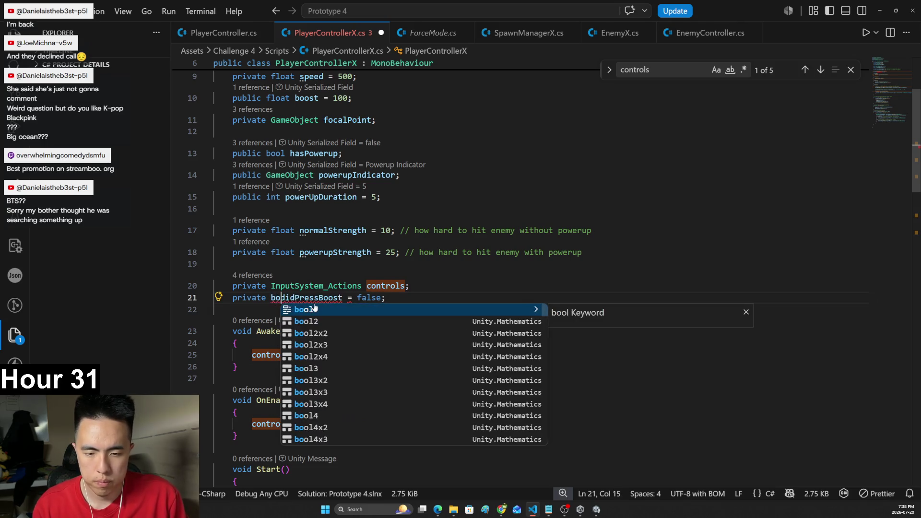
- Add '&& !didPressBoost' to the Jump.IsPressed() boost condition
{"action": "scroll", "coordinate": [357, 307], "scroll_direction": "down", "scroll_amount": 5}
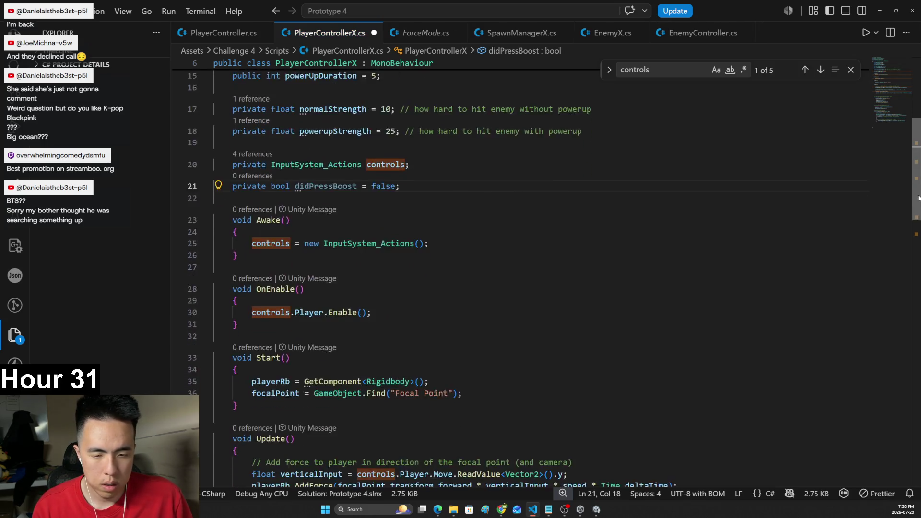
{"action": "left_click_drag", "start_coordinate": [357, 127], "coordinate": [295, 127]}
{"action": "key", "text": "ctrl+c"}
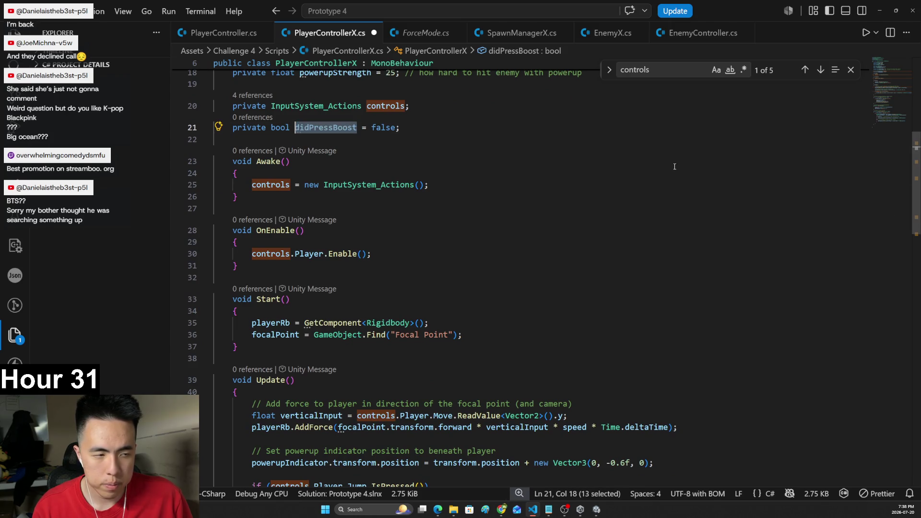
{"action": "scroll", "coordinate": [588, 276], "scroll_direction": "down", "scroll_amount": 5}
{"action": "left_click", "coordinate": [424, 266]}
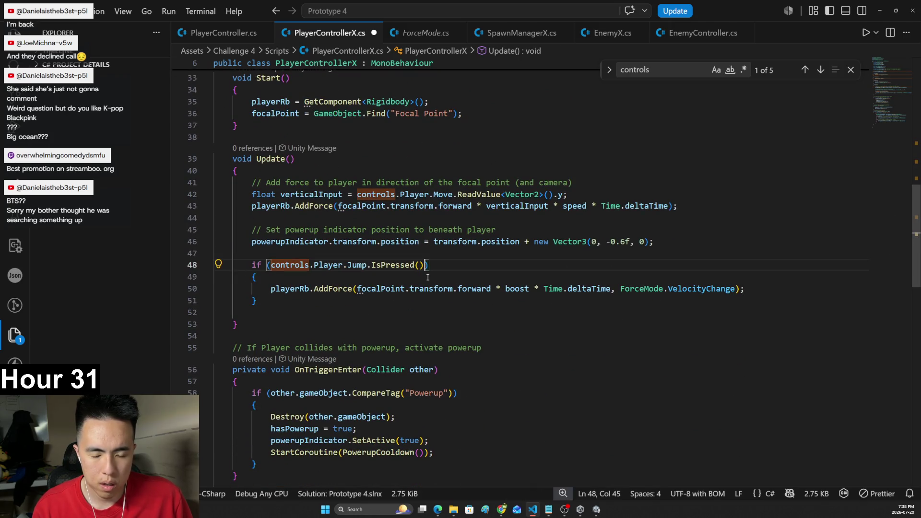
{"action": "type", "text": "&&"}
{"action": "key", "text": "ctrl+v"}
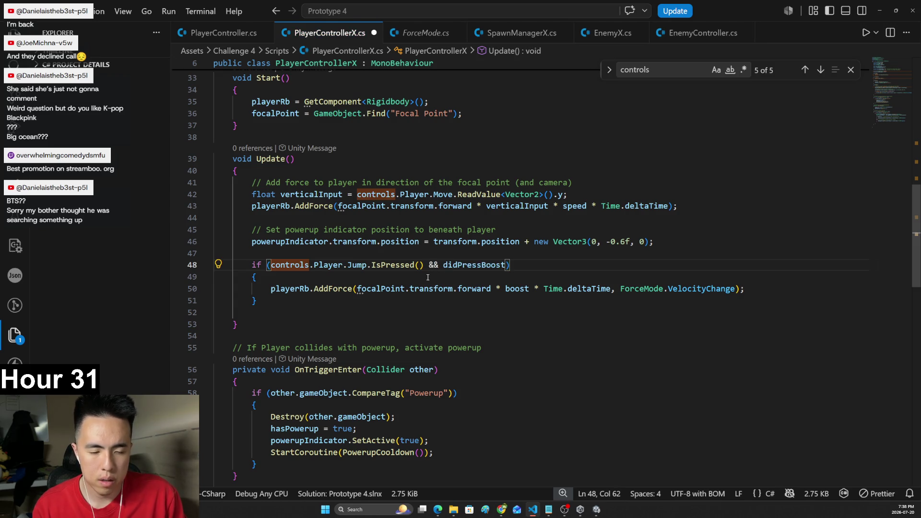
{"action": "type", "text": "== false"}
{"action": "key", "text": "BackSpace"}
{"action": "key", "text": "BackSpace"}
{"action": "key", "text": "BackSpace"}
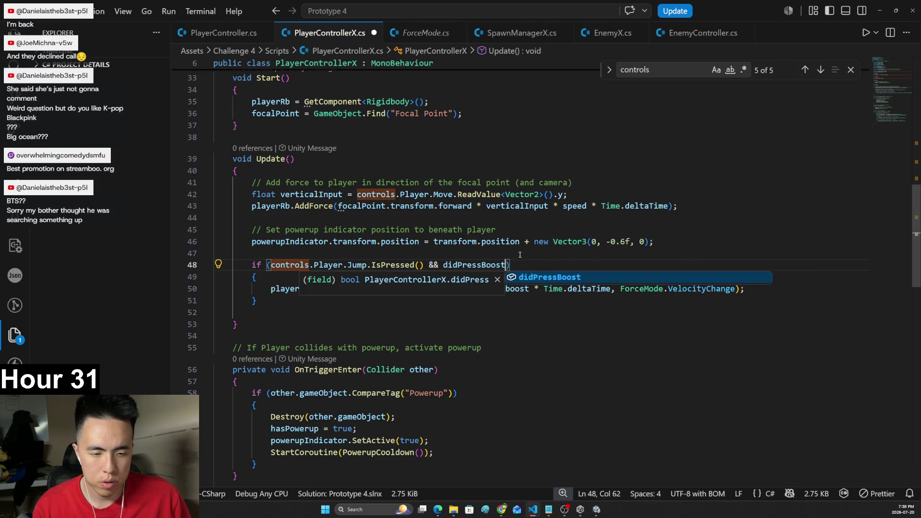
{"action": "left_click", "coordinate": [445, 264]}
{"action": "type", "text": "!"}
{"action": "left_click", "coordinate": [497, 258]}
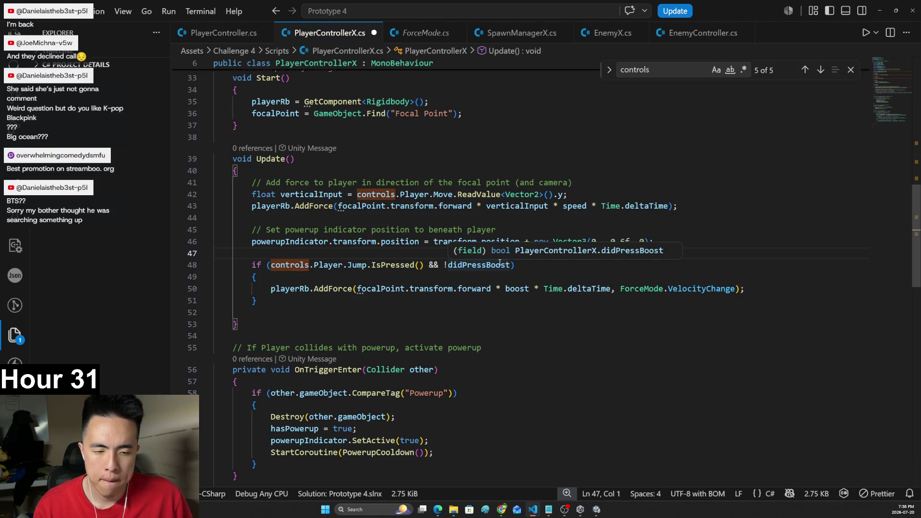
- Set 'didPressBoost=true;' on a new line after the boost AddForce
{"action": "left_click", "coordinate": [746, 288]}
{"action": "key", "text": "Return"}
{"action": "type", "text": "didPressBoost"}
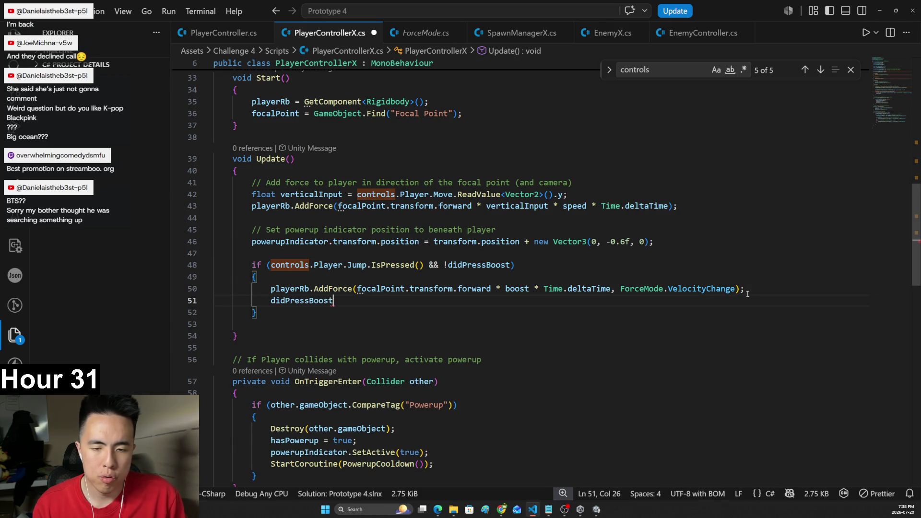
{"action": "type", "text": "=true;"}
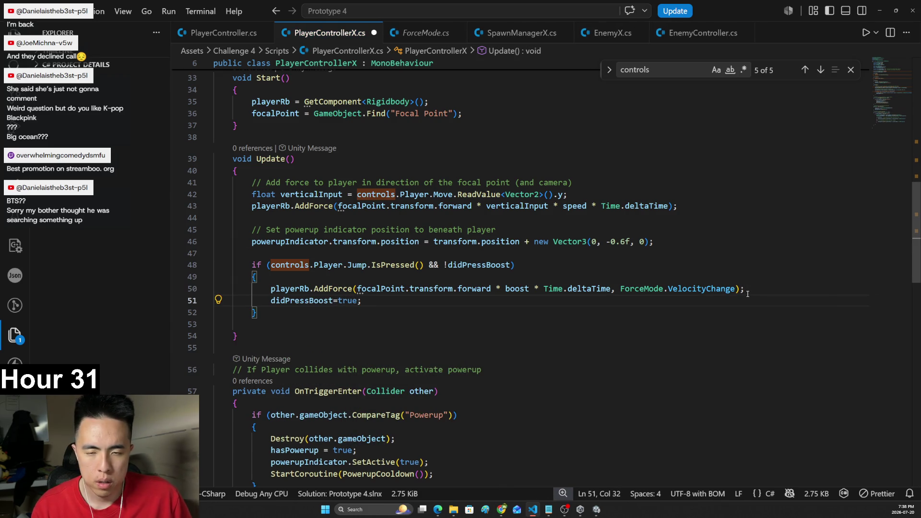
- Make room between Start and Update and begin typing an IEnumerator method
{"action": "scroll", "coordinate": [747, 294], "scroll_direction": "up", "scroll_amount": 1}
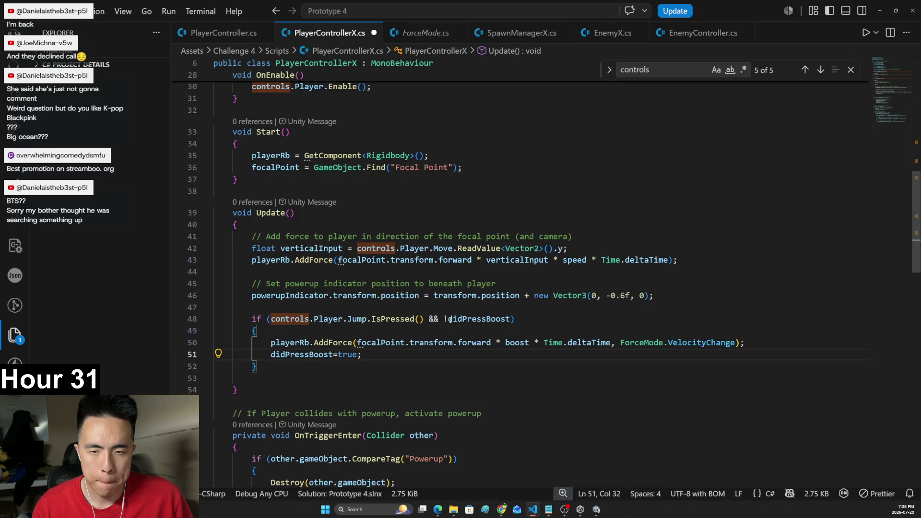
{"action": "left_click", "coordinate": [285, 185]}
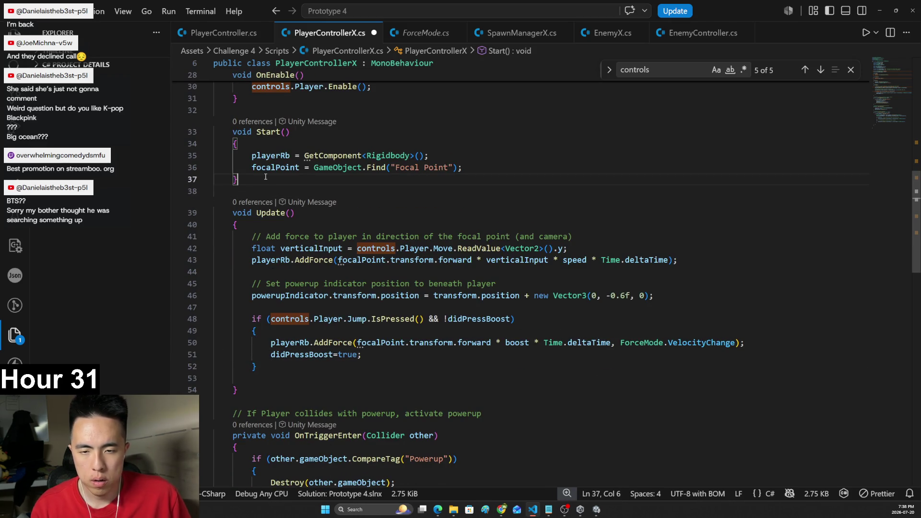
{"action": "key", "text": "Return"}
{"action": "key", "text": "Return"}
{"action": "key", "text": "Up"}
{"action": "type", "text": "IEnumera"}
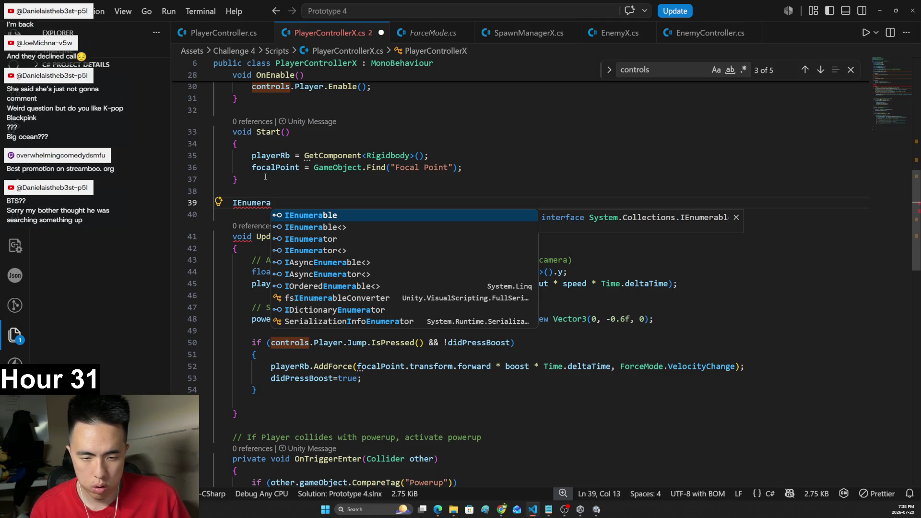
- Declare the IEnumerator ActivateBoost coroutine and open its body
{"action": "scroll", "coordinate": [265, 177], "scroll_direction": "up", "scroll_amount": 8}
{"action": "scroll", "coordinate": [265, 177], "scroll_direction": "down", "scroll_amount": 15}
{"action": "scroll", "coordinate": [265, 177], "scroll_direction": "down", "scroll_amount": 3}
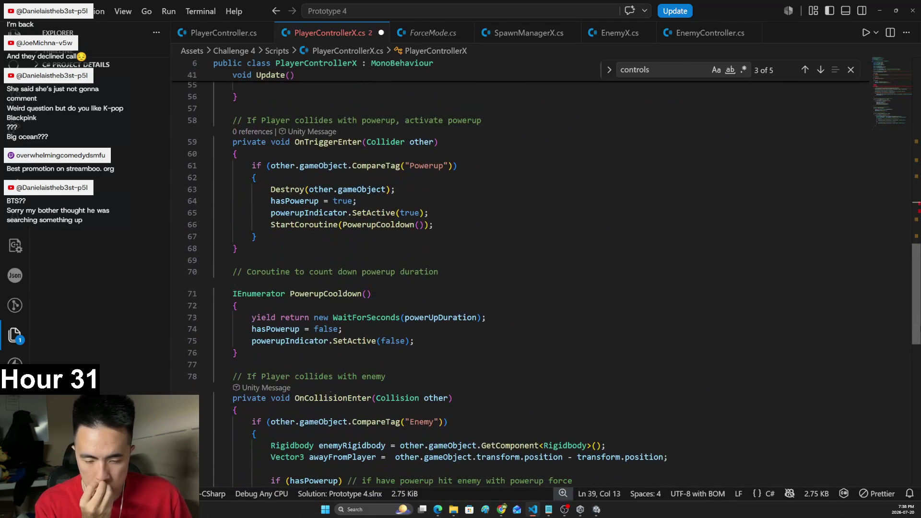
{"action": "scroll", "coordinate": [767, 275], "scroll_direction": "up", "scroll_amount": 12}
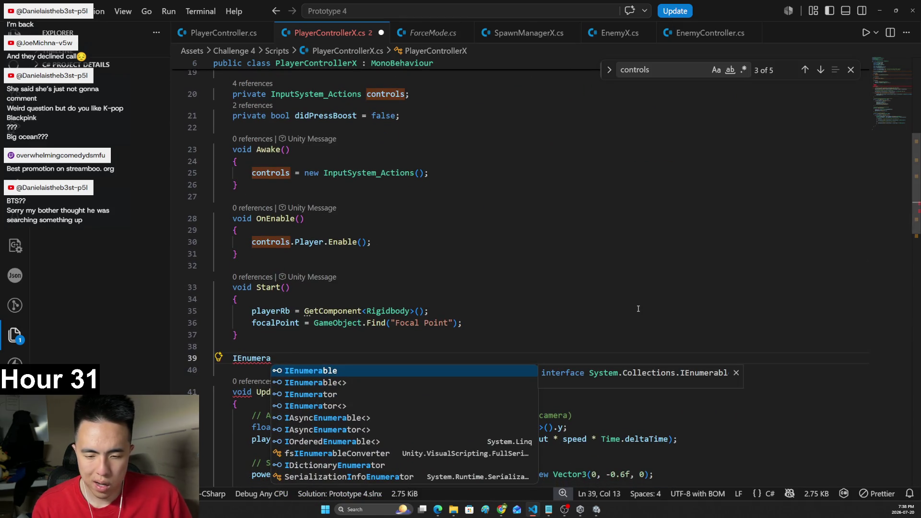
{"action": "type", "text": "tor"}
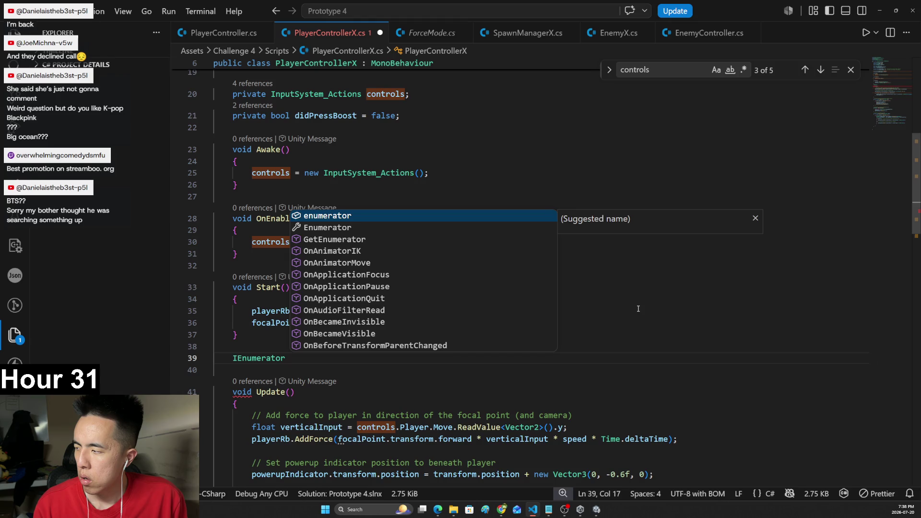
{"action": "type", "text": "ActivateBoost {"}
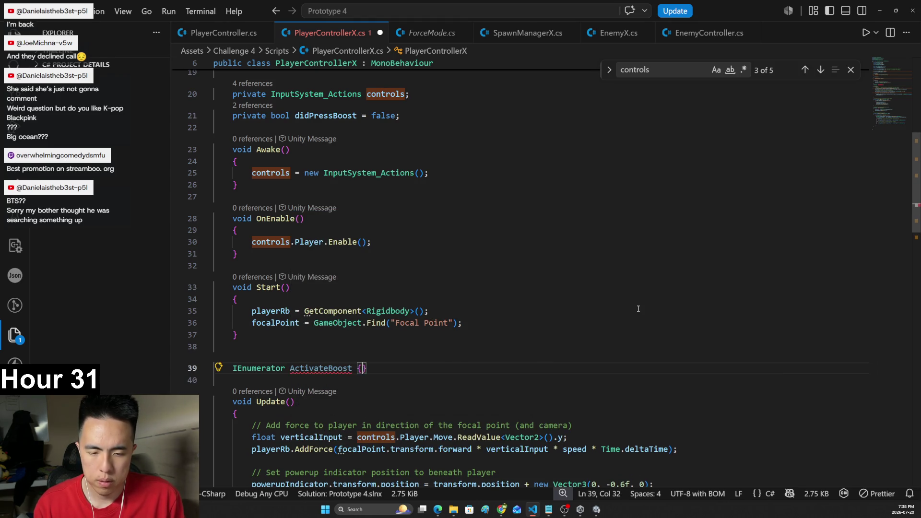
{"action": "key", "text": "Return"}
{"action": "type", "text": "{"}
{"action": "key", "text": "Return"}
- Add 'yield return new WaitForSeconds(...)' as the coroutine's wait line
{"action": "type", "text": "return"}
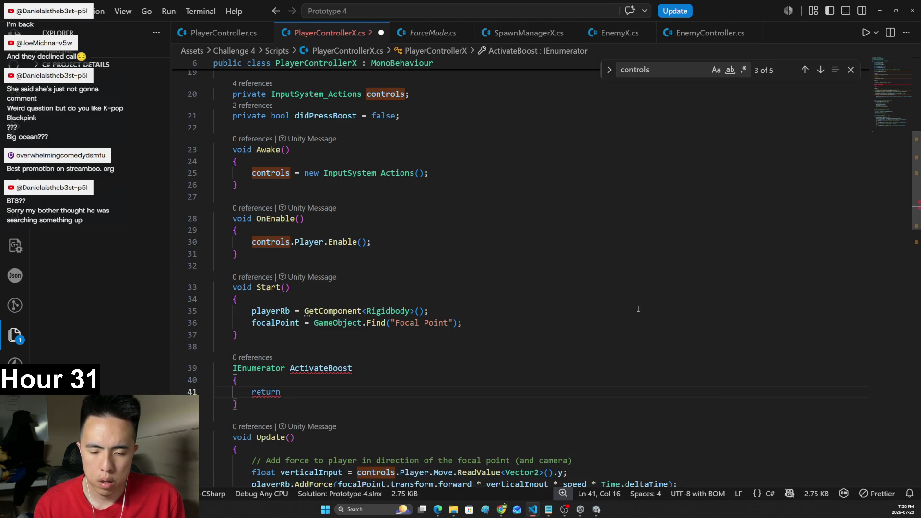
{"action": "key", "text": "BackSpace"}
{"action": "key", "text": "BackSpace"}
{"action": "key", "text": "BackSpace"}
{"action": "type", "text": "yield"}
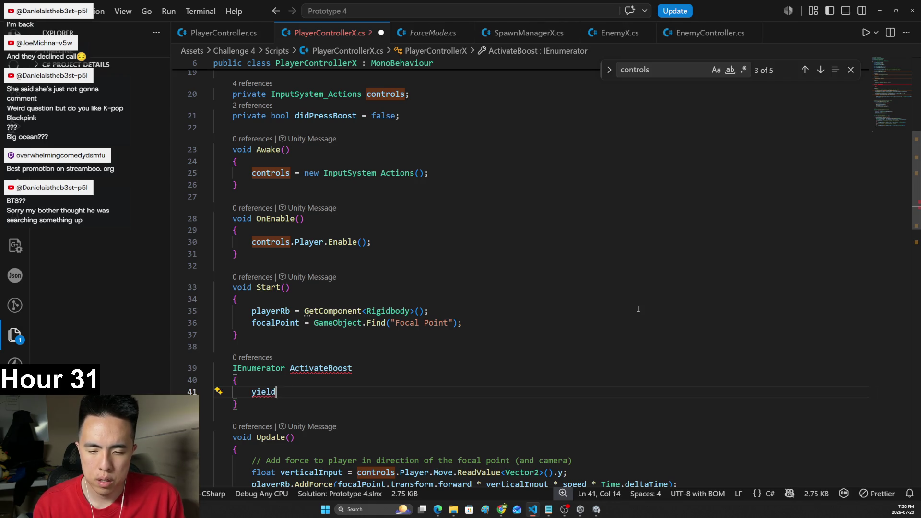
{"action": "type", "text": " return n"}
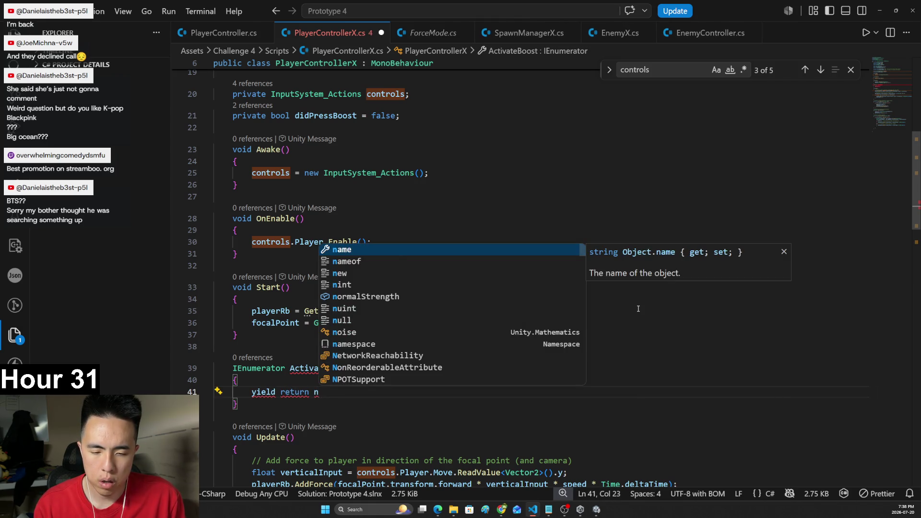
{"action": "type", "text": "ew WaitForS"}
{"action": "key", "text": "Tab"}
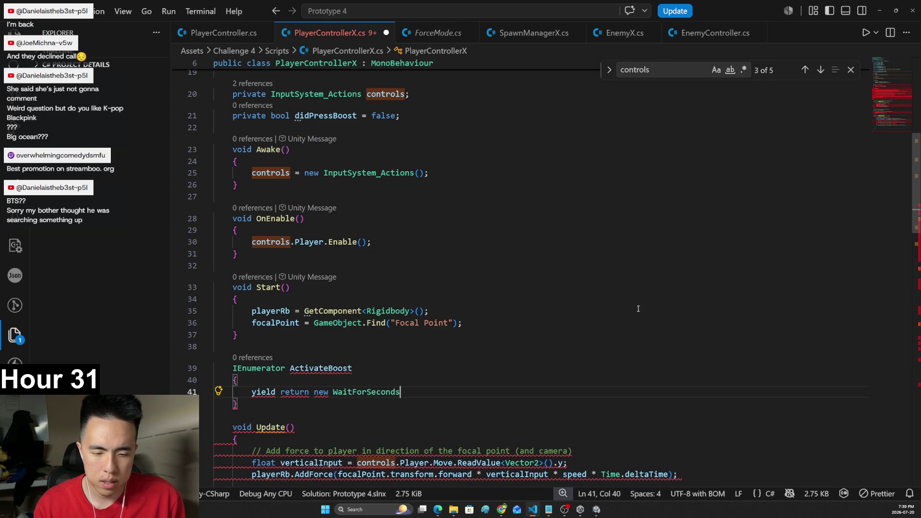
{"action": "type", "text": "("}
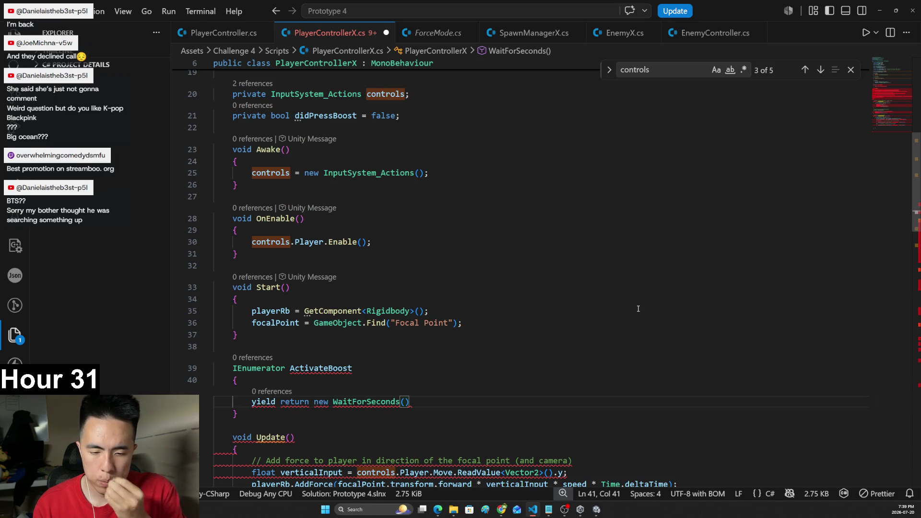
{"action": "type", "text": "3)"}
{"action": "key", "text": "BackSpace"}
{"action": "key", "text": "BackSpace"}
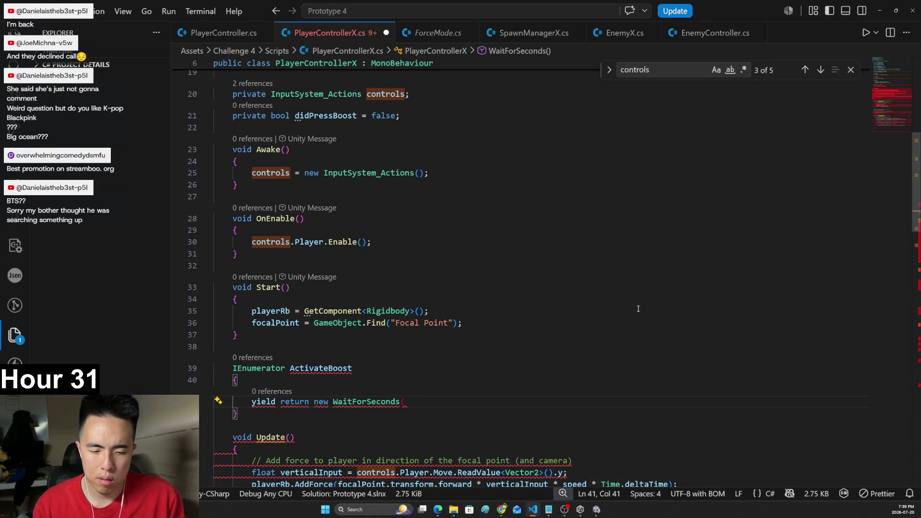
{"action": "type", "text": "4);"}
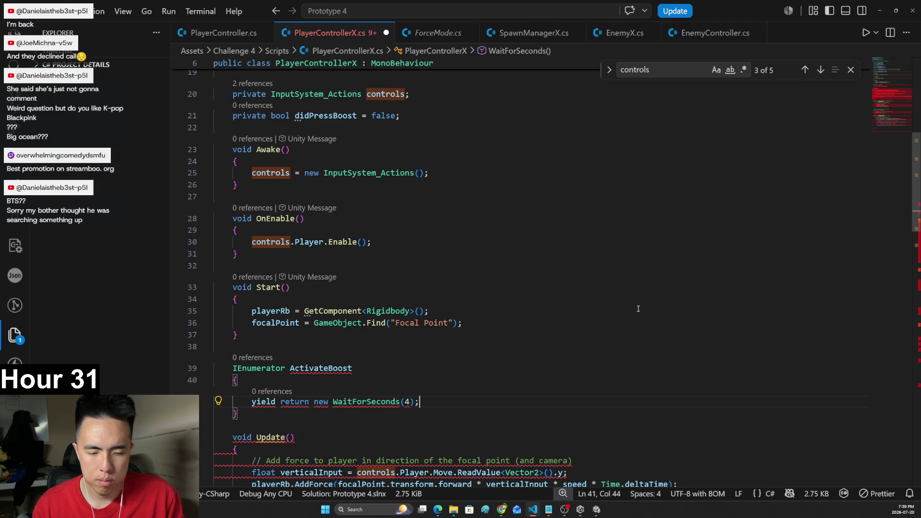
- Add parentheses to ActivateBoost() and reset didPressBoost = false after the wait
{"action": "scroll", "coordinate": [415, 323], "scroll_direction": "down", "scroll_amount": 2}
{"action": "scroll", "coordinate": [415, 323], "scroll_direction": "down", "scroll_amount": 6}
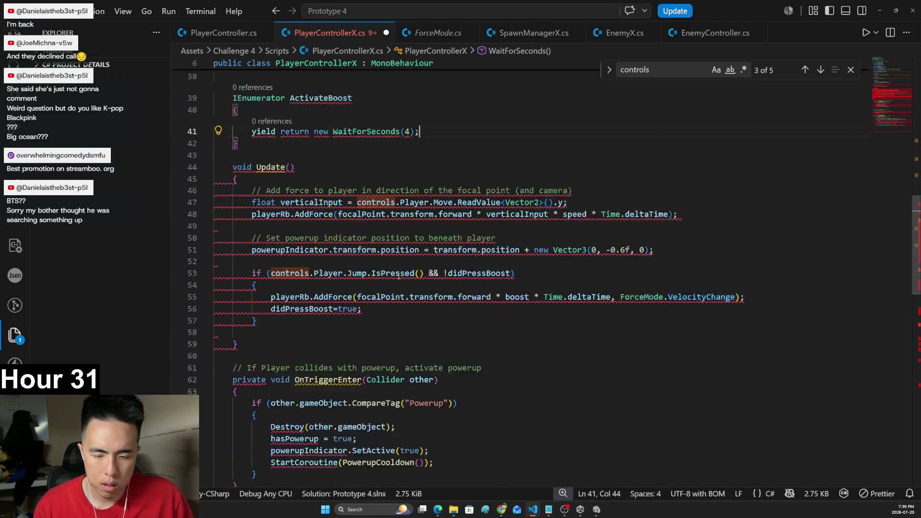
{"action": "scroll", "coordinate": [415, 278], "scroll_direction": "down", "scroll_amount": 3}
{"action": "scroll", "coordinate": [375, 209], "scroll_direction": "up", "scroll_amount": 7}
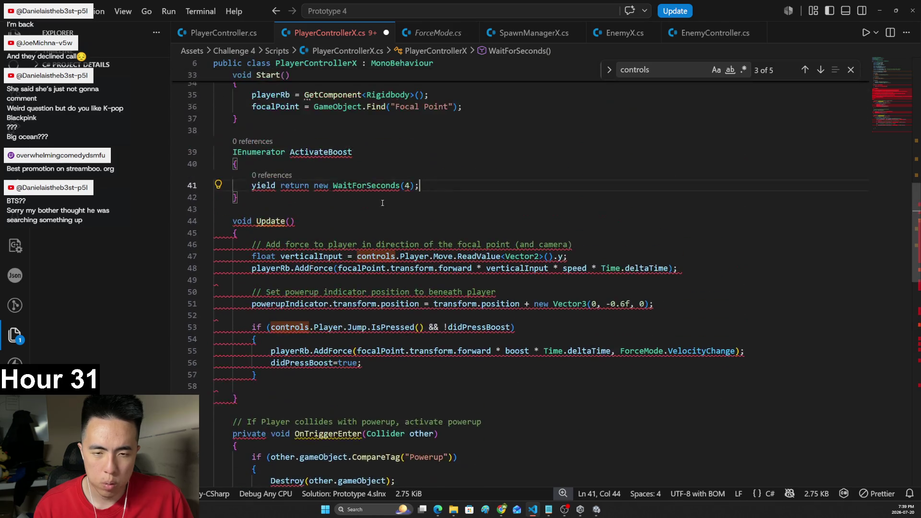
{"action": "left_click", "coordinate": [375, 209]}
{"action": "type", "text": "()"}
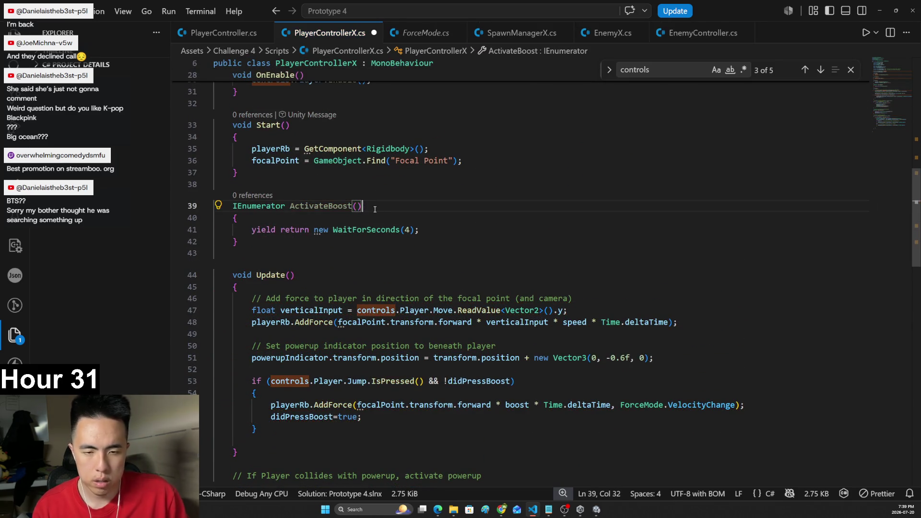
{"action": "left_click", "coordinate": [428, 230]}
{"action": "key", "text": "Return"}
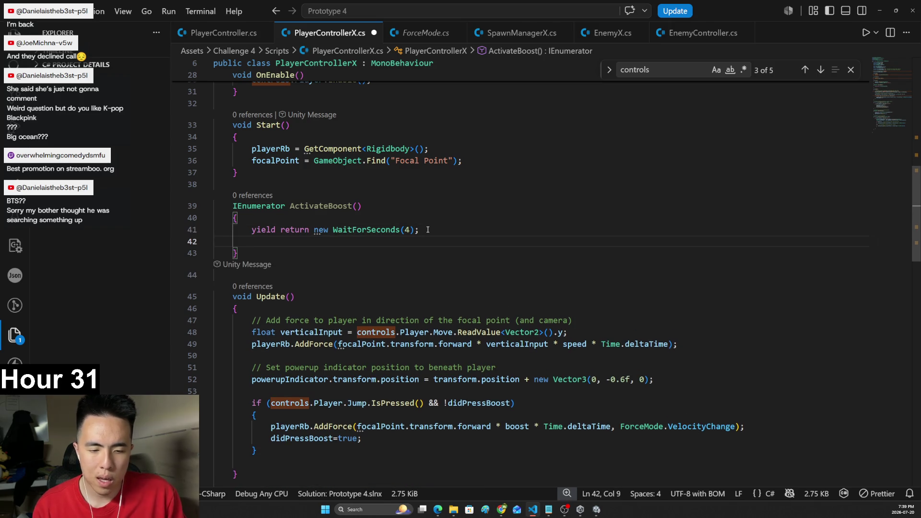
{"action": "type", "text": "did"}
{"action": "key", "text": "Down"}
{"action": "key", "text": "Tab"}
{"action": "type", "text": "= false"}
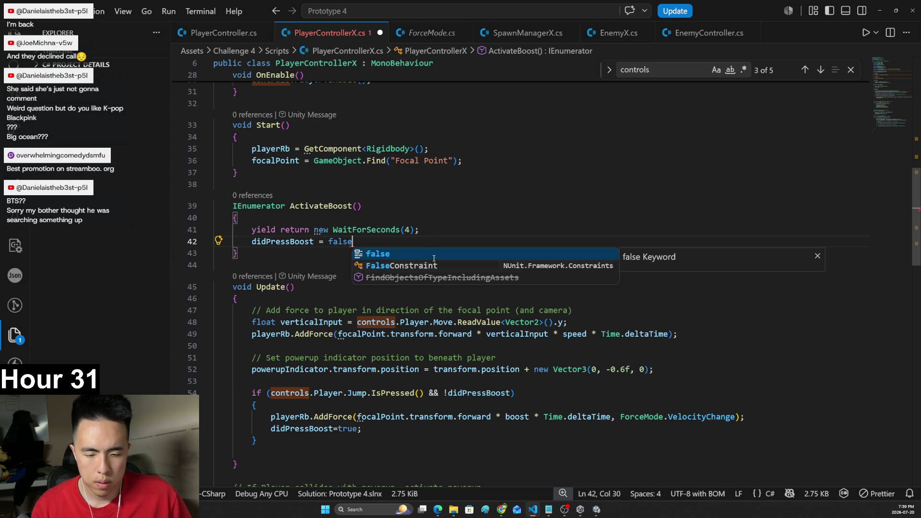
- Call StartCoroutine(ActivateBoost()); right after setting didPressBoost true, and save
{"action": "left_click", "coordinate": [394, 427]}
{"action": "key", "text": "Return"}
{"action": "type", "text": "Start"}
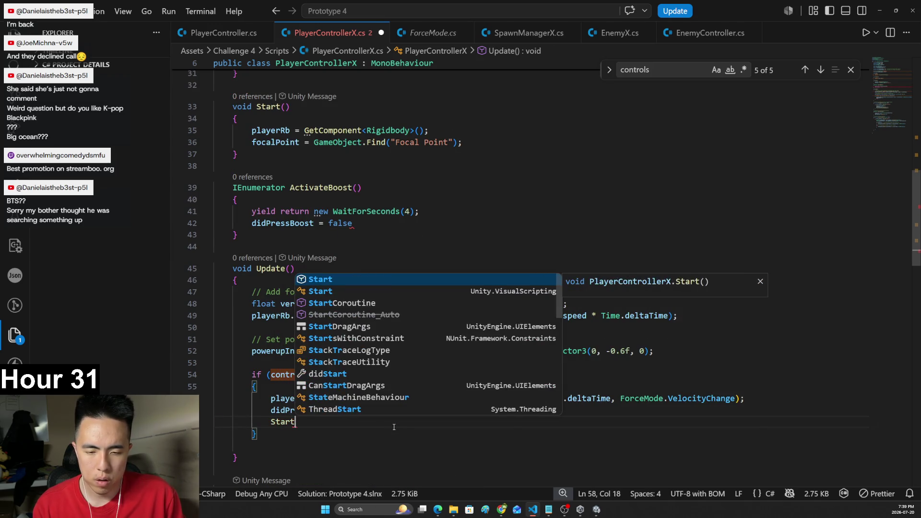
{"action": "type", "text": "Coroutine(ActivateBoost"}
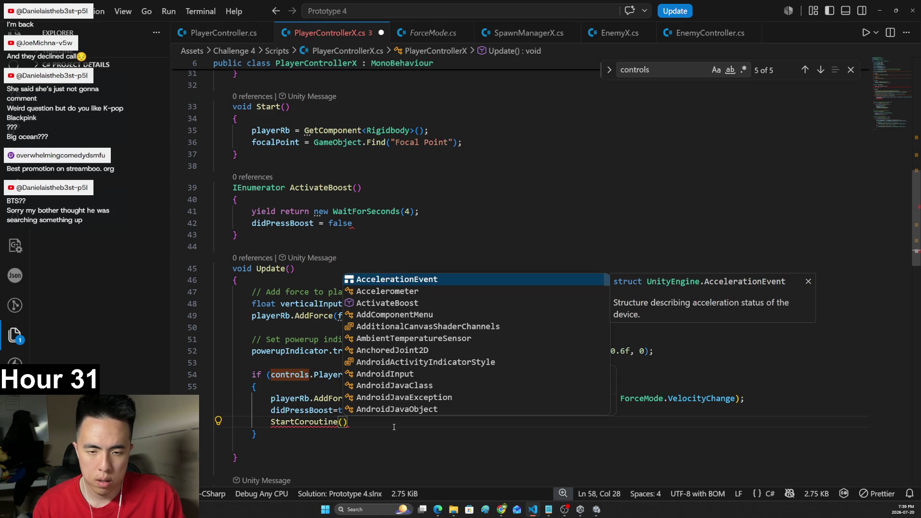
{"action": "type", "text": "());"}
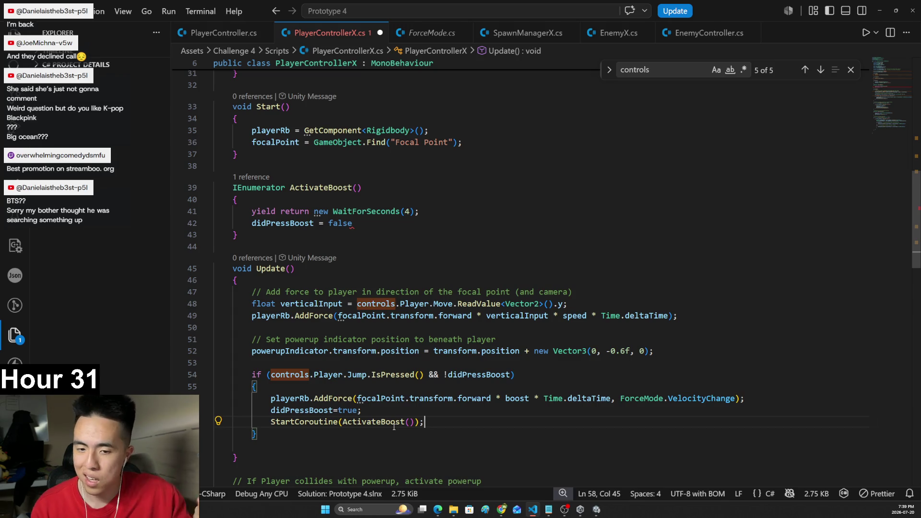
{"action": "key", "text": "ctrl+s"}
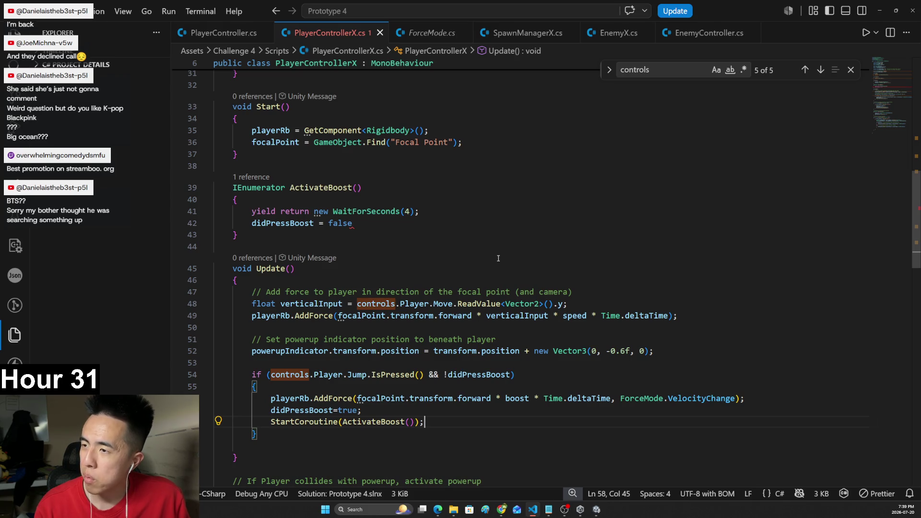
- Add the missing semicolon after didPressBoost = false, save, and return to Unity
{"action": "left_click", "coordinate": [596, 509]}
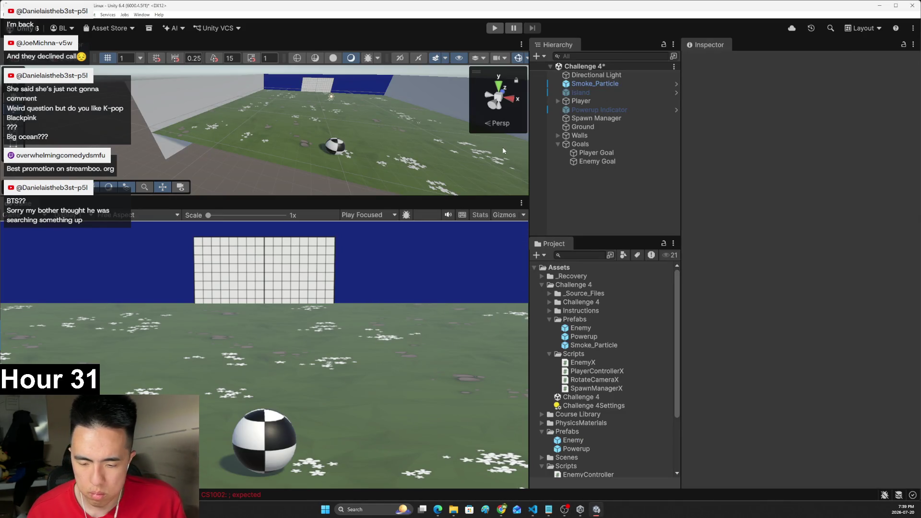
{"action": "key", "text": "alt+Tab"}
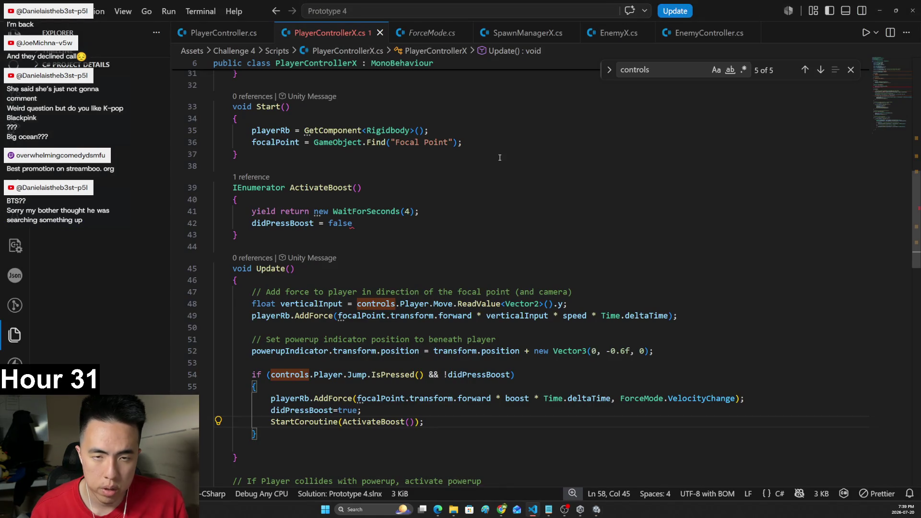
{"action": "scroll", "coordinate": [546, 278], "scroll_direction": "up", "scroll_amount": 2}
{"action": "left_click", "coordinate": [508, 296]}
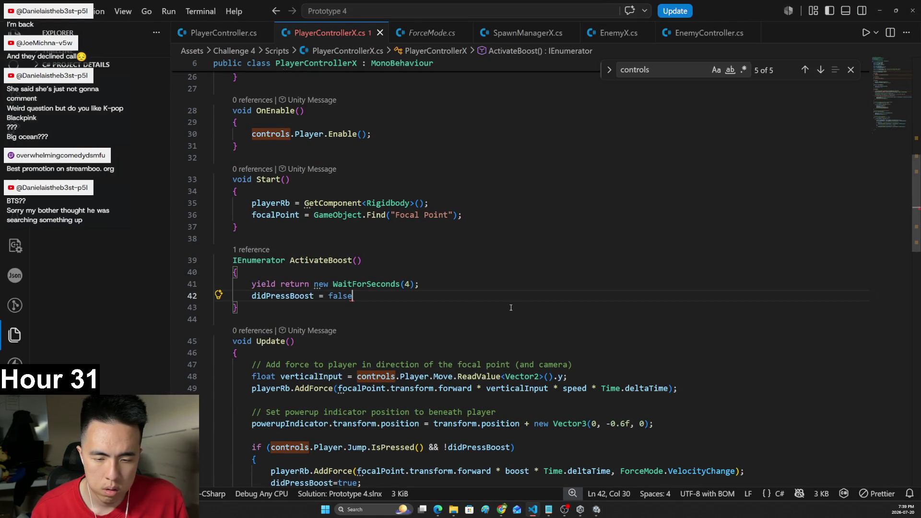
{"action": "type", "text": ";"}
{"action": "key", "text": "ctrl+s"}
{"action": "key", "text": "alt+Tab"}
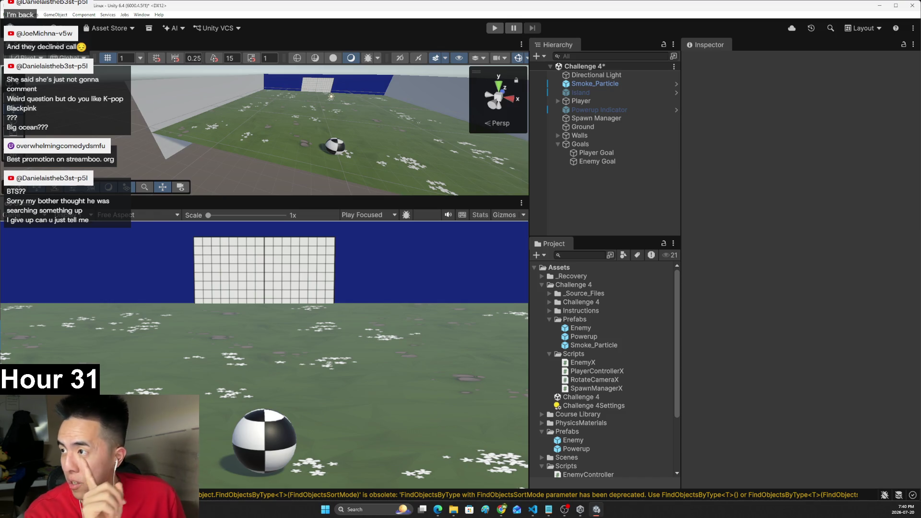
- Wait in the browser while scripts recompile, then shrink VS Code and bring Unity forward
{"action": "key", "text": "alt+Tab"}
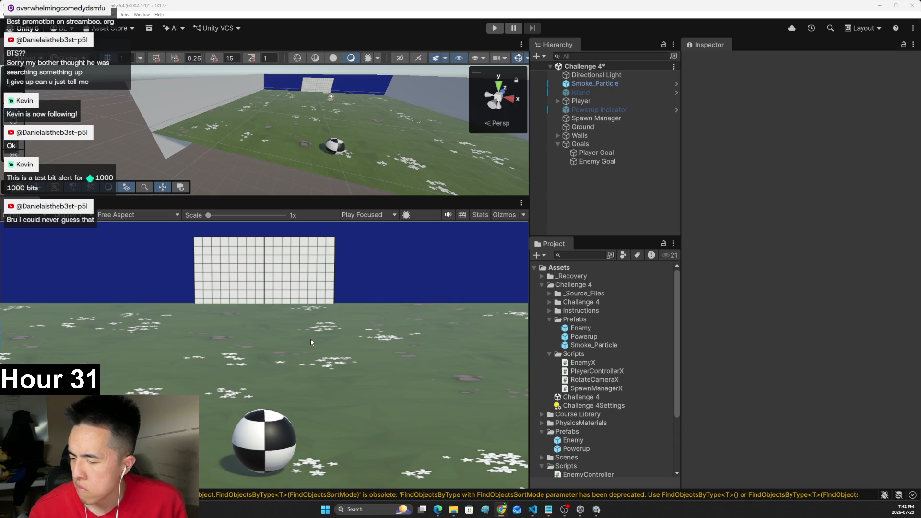
{"action": "key", "text": "alt+Tab"}
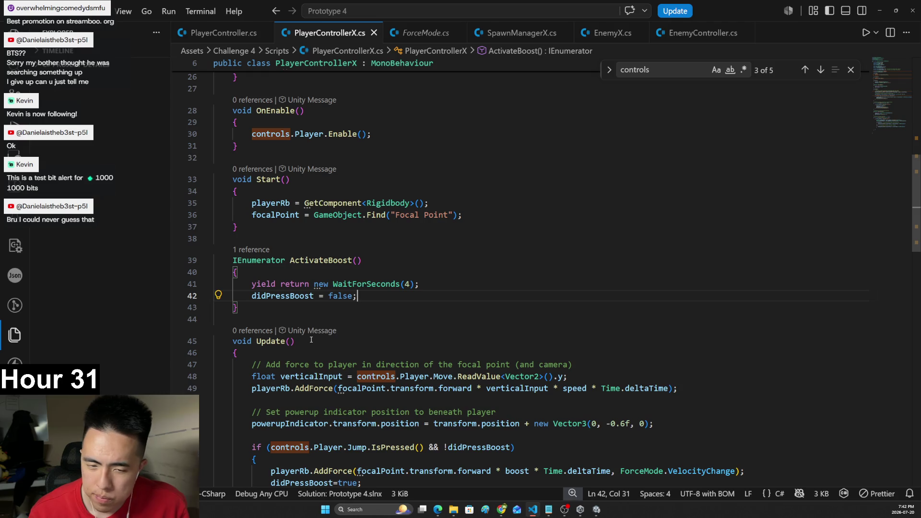
{"action": "left_click", "coordinate": [895, 10]}
{"action": "left_click", "coordinate": [813, 44]}
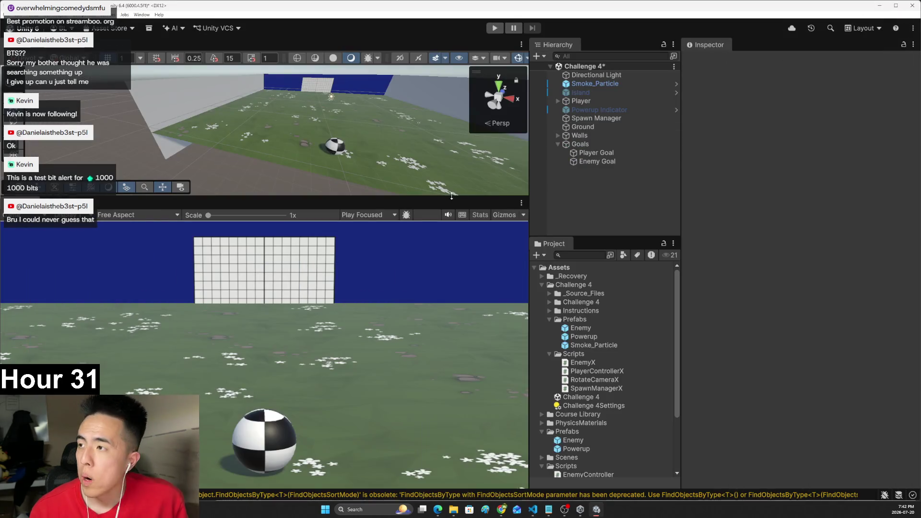
- Play-test the cooldown boost while orbiting toward the goal and enemies, then stop and return to VS Code
{"action": "left_click", "coordinate": [494, 31]}
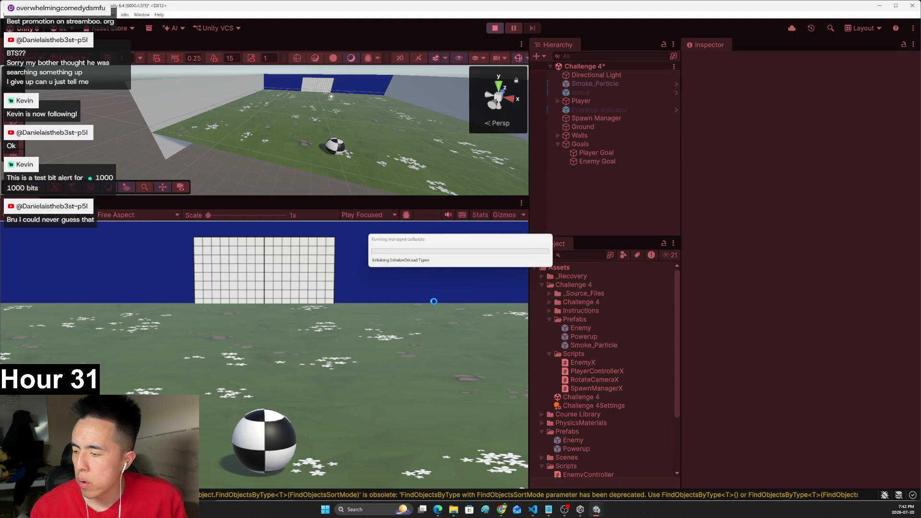
{"action": "key", "text": "Right"}
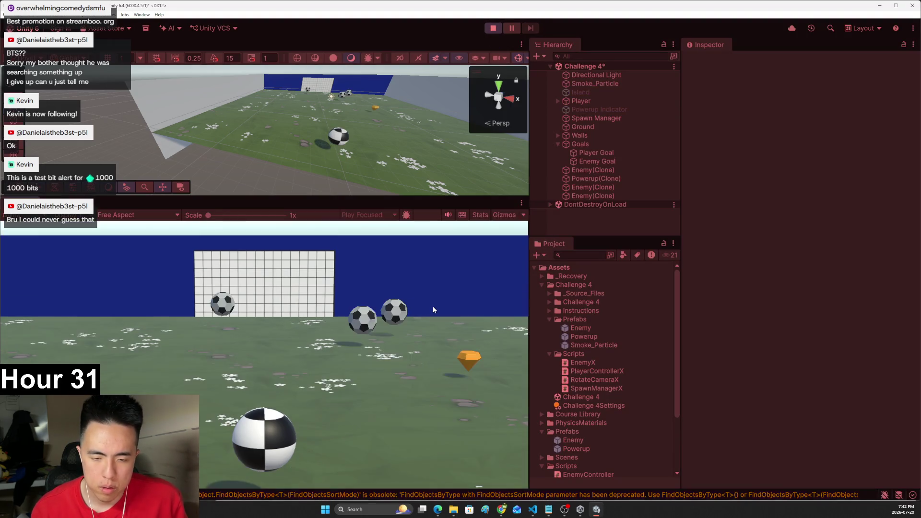
{"action": "key", "text": "Left"}
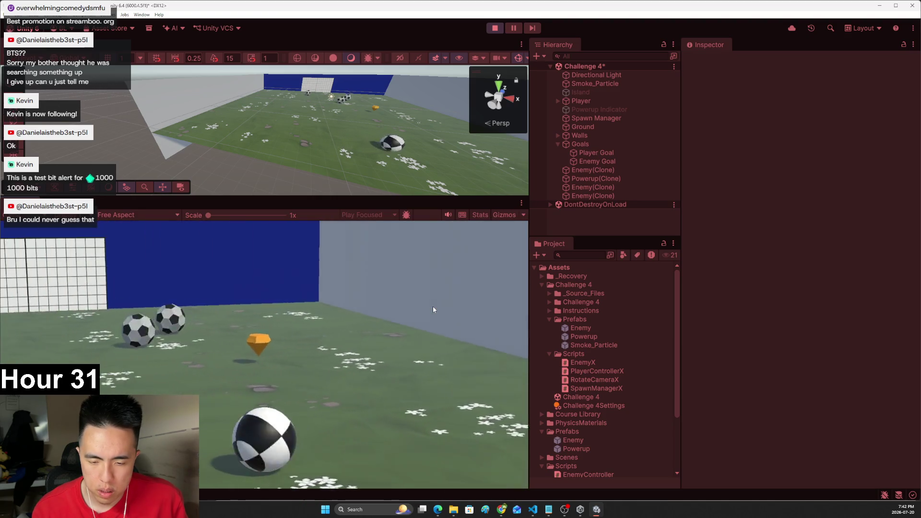
{"action": "key", "text": "Left"}
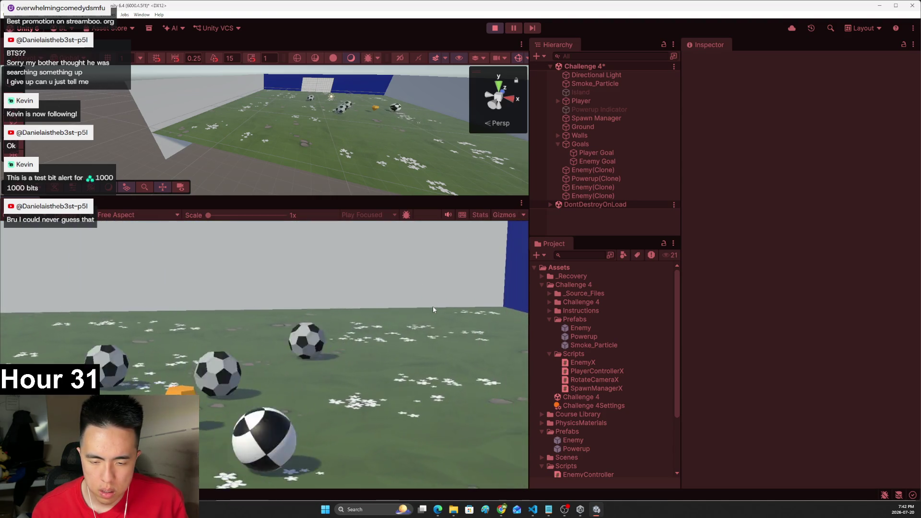
{"action": "key", "text": "Left"}
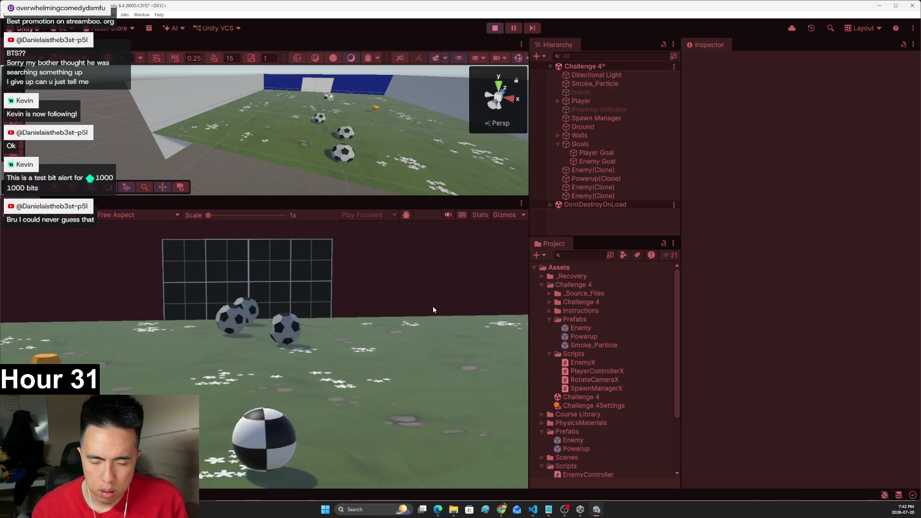
{"action": "key", "text": "Left"}
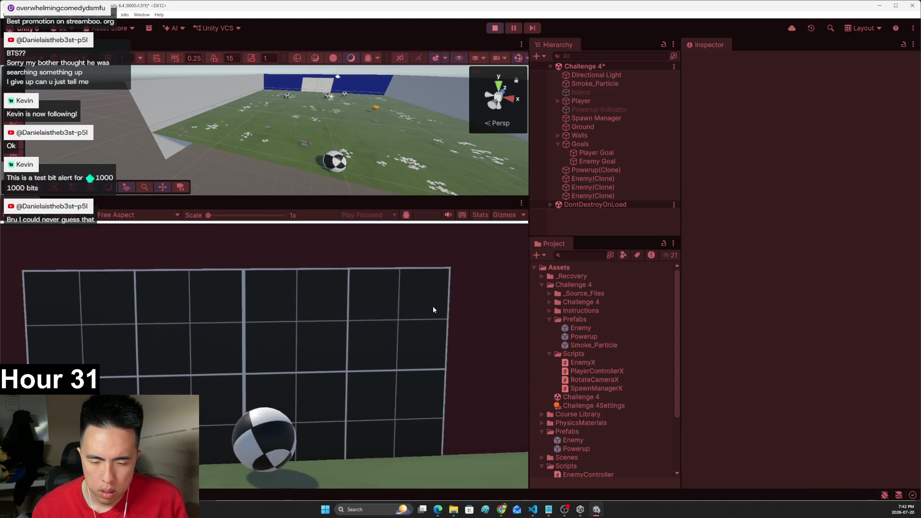
{"action": "key", "text": "Left"}
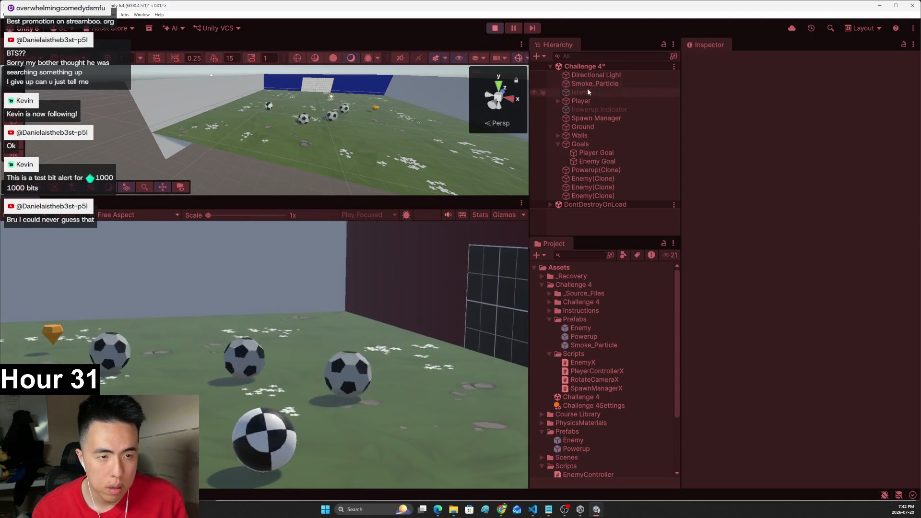
{"action": "key", "text": "ctrl+p"}
{"action": "key", "text": "alt+Tab"}
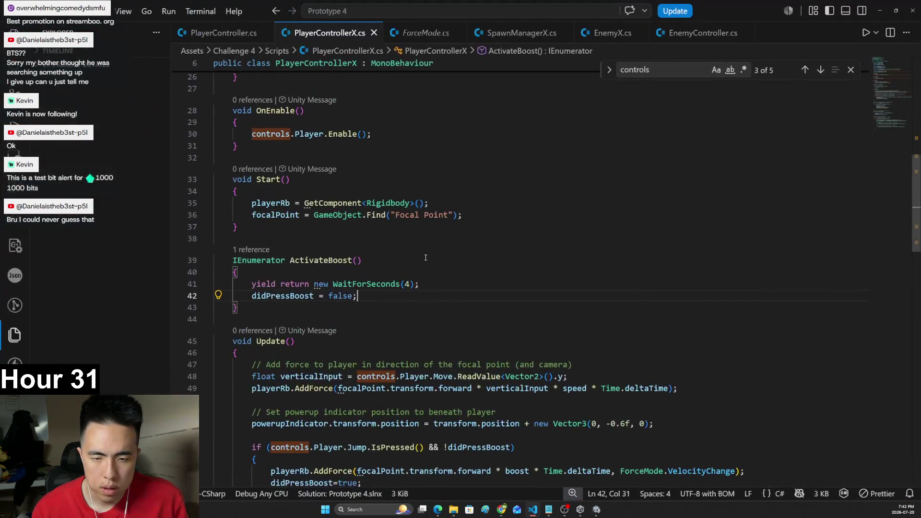
- Change 'public float boost = 100' to 1000 in PlayerControllerX.cs and save
{"action": "scroll", "coordinate": [382, 312], "scroll_direction": "down", "scroll_amount": 2}
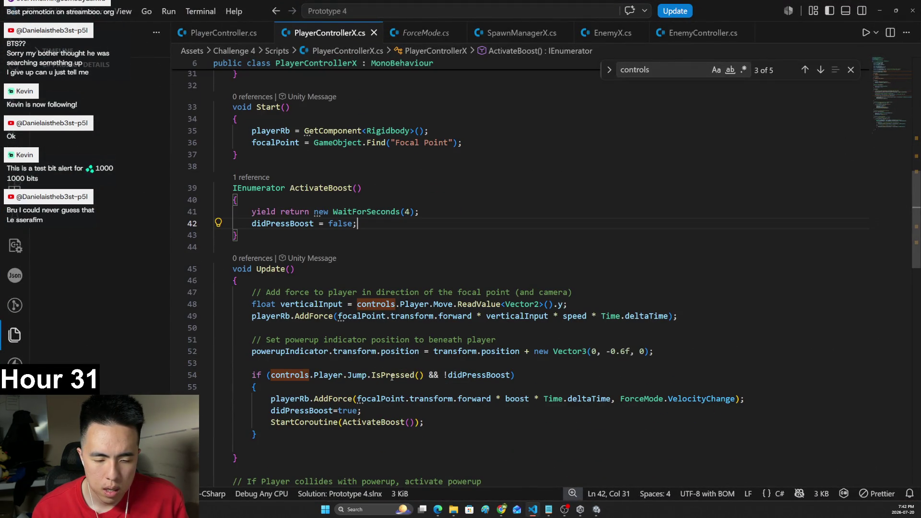
{"action": "mouse_move", "coordinate": [392, 377]}
{"action": "mouse_move", "coordinate": [438, 400]}
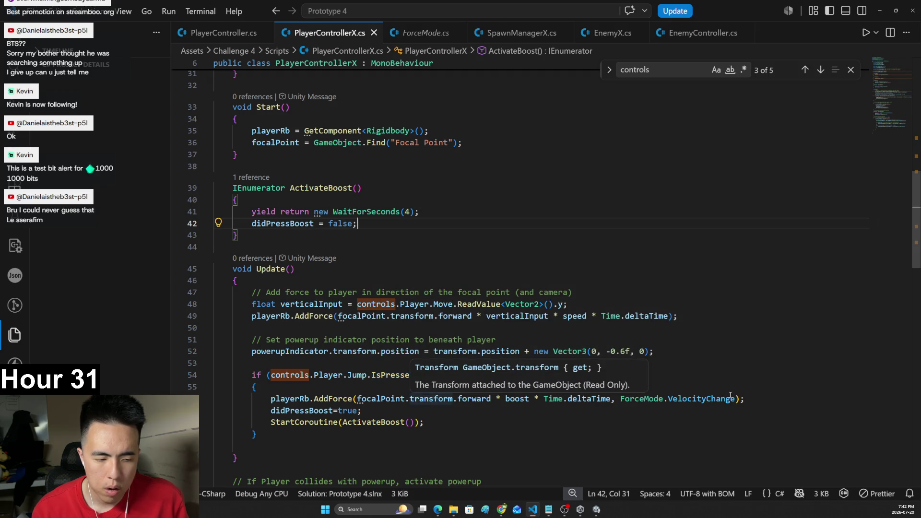
{"action": "left_click_drag", "start_coordinate": [732, 399], "coordinate": [671, 399]}
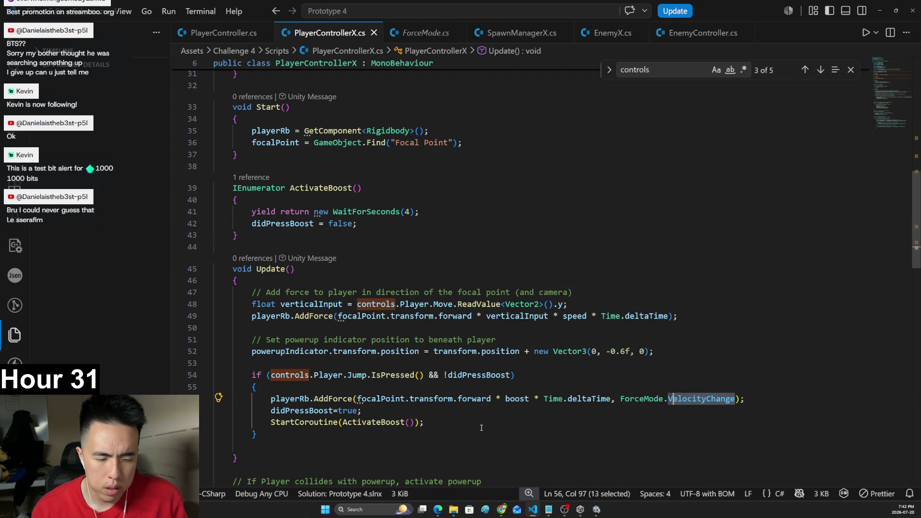
{"action": "left_click", "coordinate": [517, 398], "text": "ctrl"}
{"action": "left_click", "coordinate": [338, 208]}
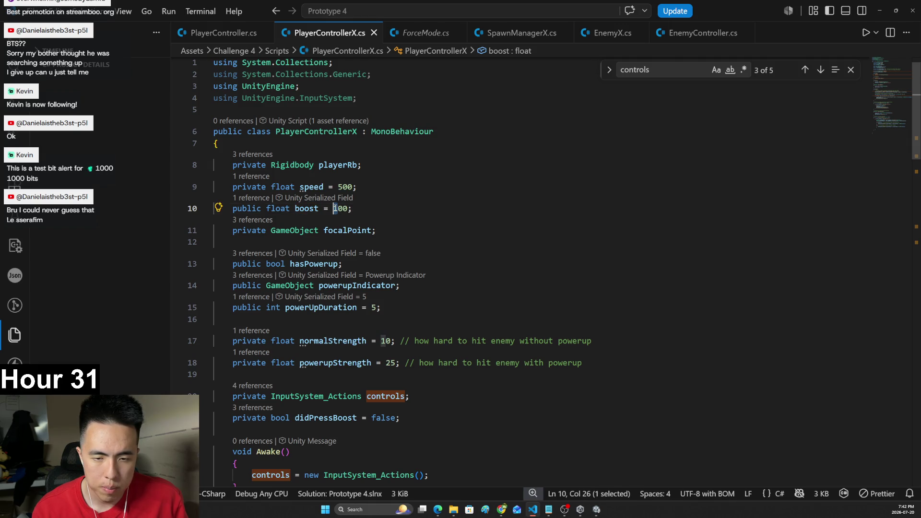
{"action": "type", "text": "0"}
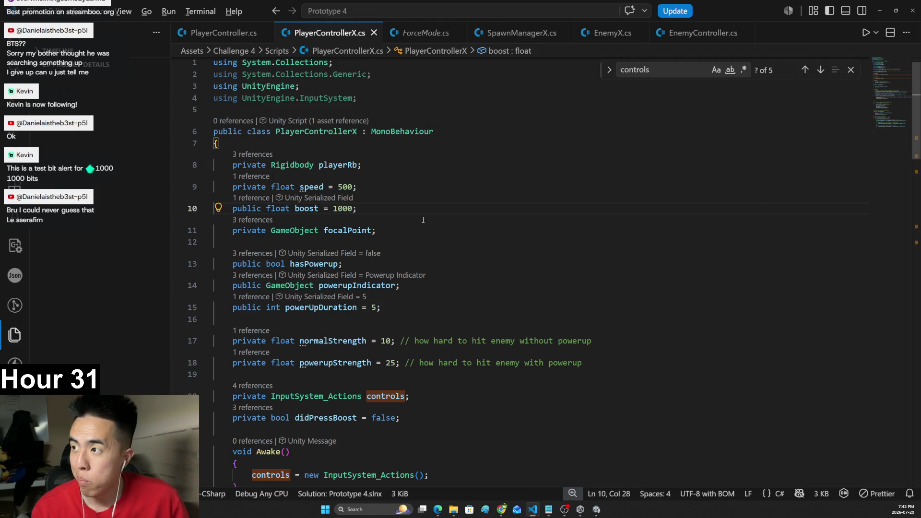
{"action": "key", "text": "ctrl+s"}
{"action": "key", "text": "alt+Tab"}
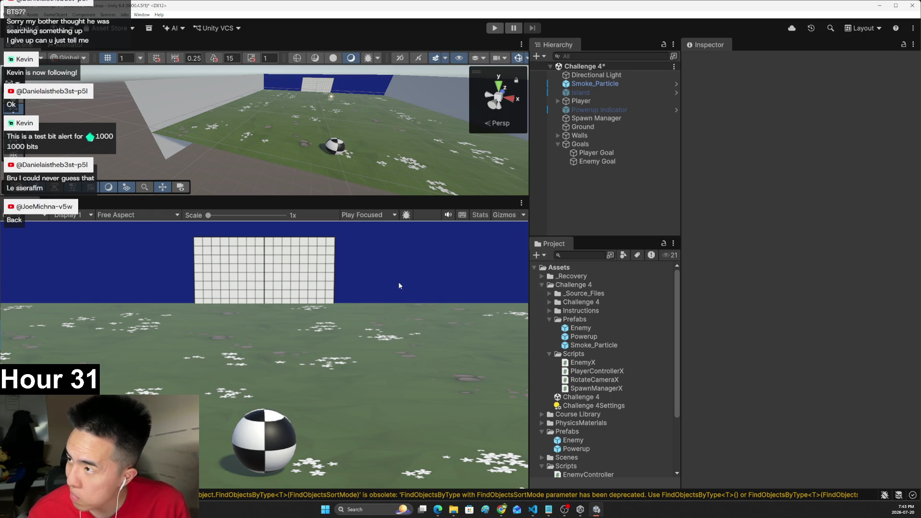
- Play-test the 1000 boost by rolling the ball toward the goal, then stop and return to VS Code
{"action": "left_click", "coordinate": [494, 27]}
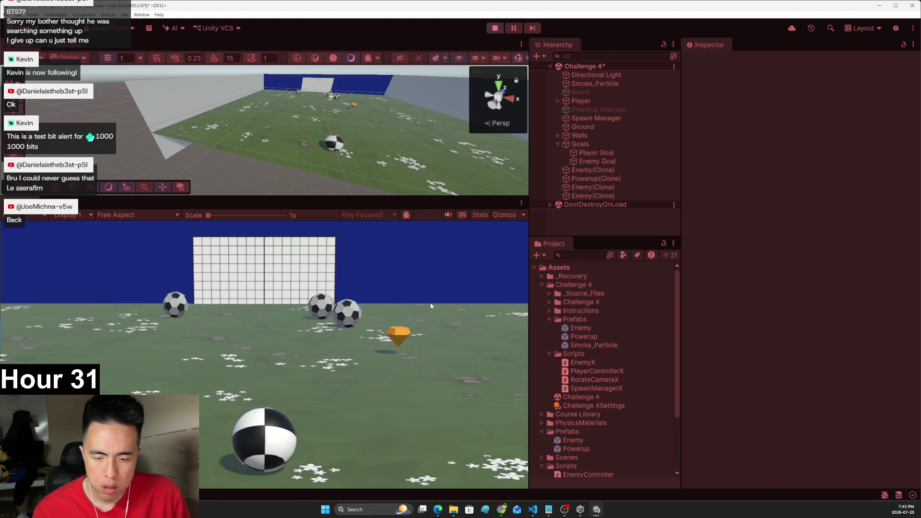
{"action": "key", "text": "w"}
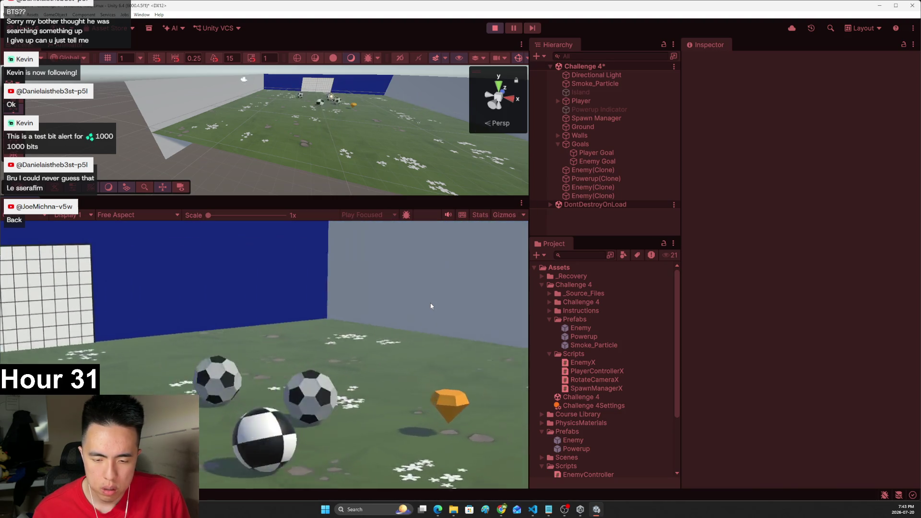
{"action": "key", "text": "Right"}
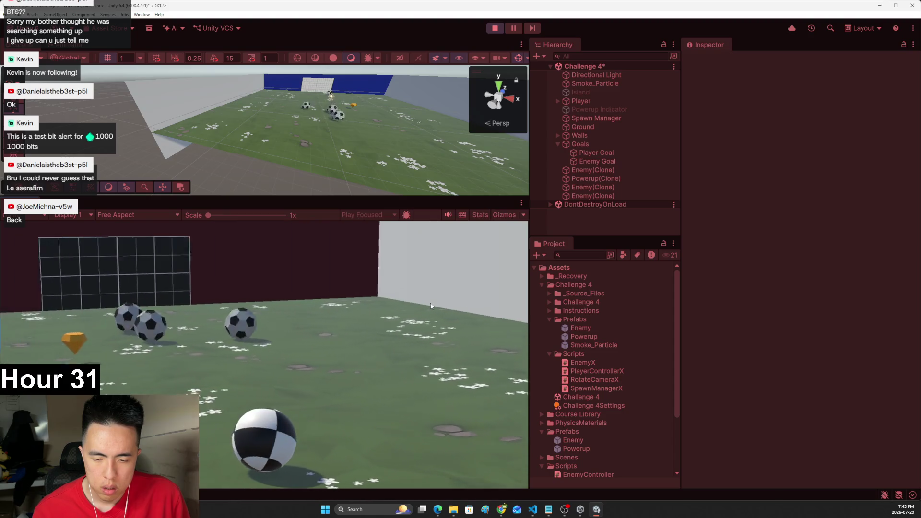
{"action": "key", "text": "ctrl+p"}
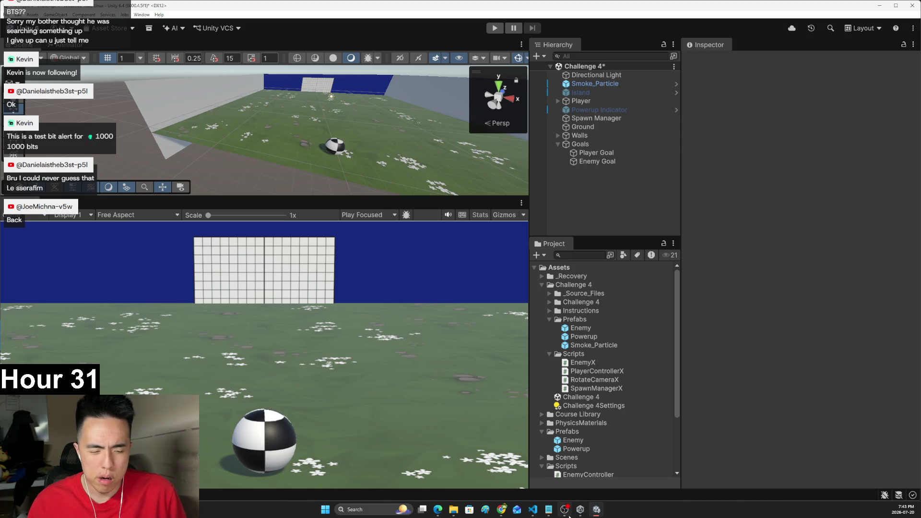
{"action": "left_click", "coordinate": [532, 509]}
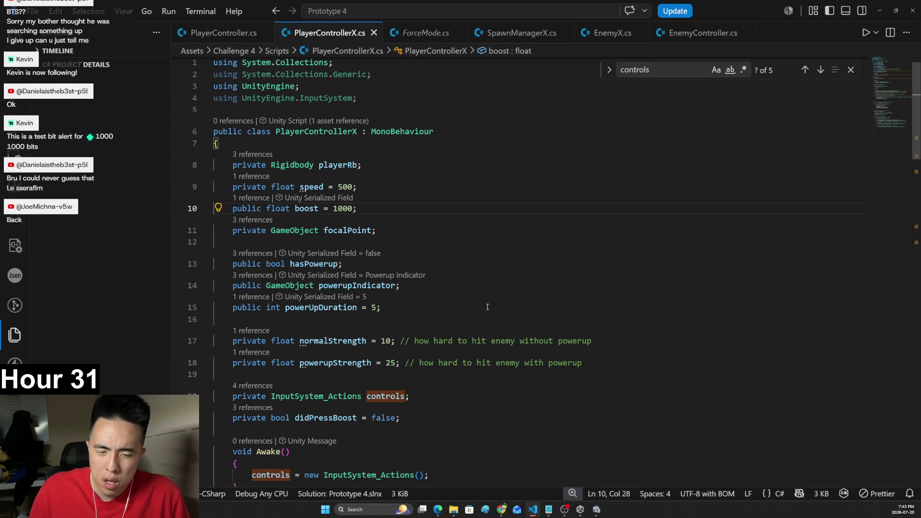
{"action": "scroll", "coordinate": [487, 306], "scroll_direction": "down", "scroll_amount": 7}
{"action": "scroll", "coordinate": [622, 302], "scroll_direction": "down", "scroll_amount": 2}
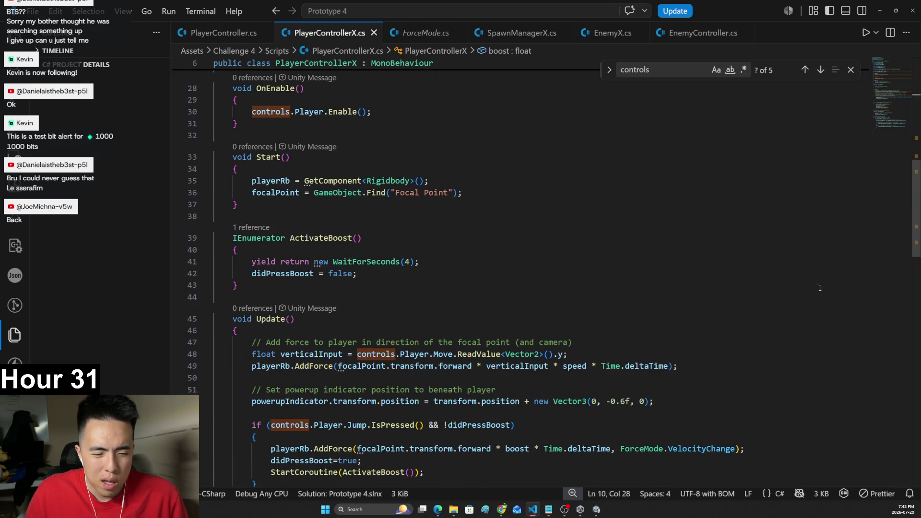
{"action": "scroll", "coordinate": [886, 270], "scroll_direction": "down", "scroll_amount": 2}
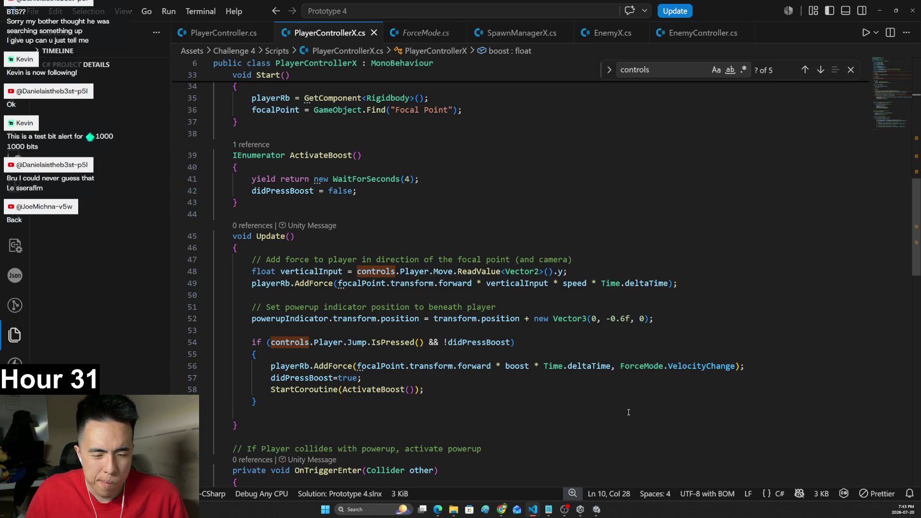
{"action": "mouse_move", "coordinate": [365, 367]}
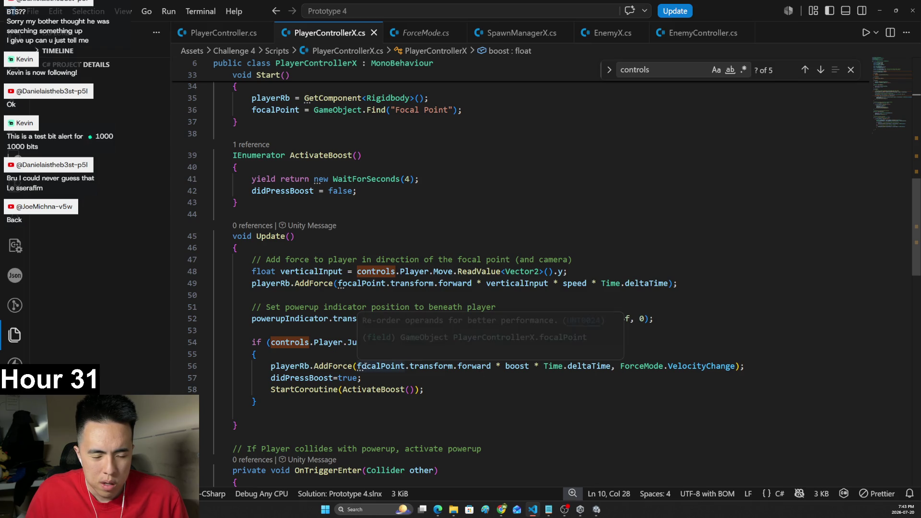
{"action": "left_click_drag", "start_coordinate": [367, 365], "coordinate": [648, 365]}
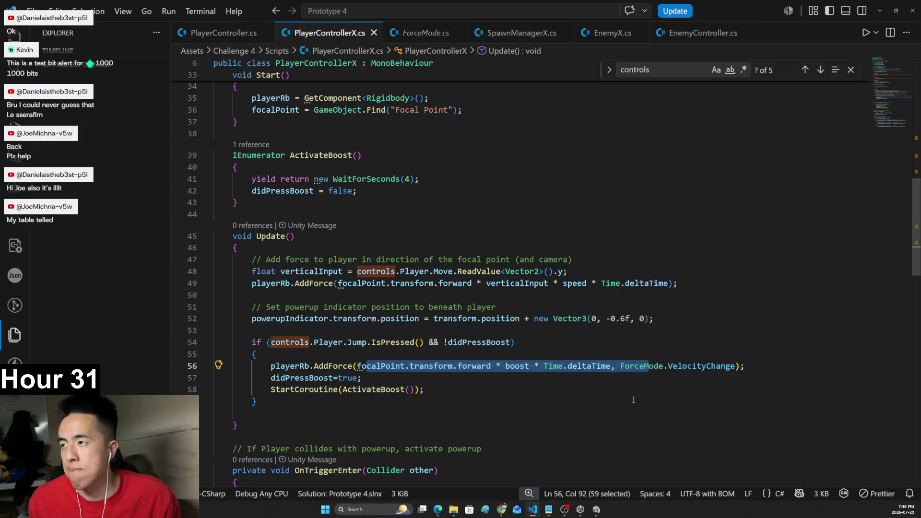
- Cut the powerupIndicator.transform.position statement from above the boost check in Update
{"action": "left_click", "coordinate": [564, 284]}
{"action": "left_click", "coordinate": [568, 271]}
{"action": "left_click", "coordinate": [614, 264]}
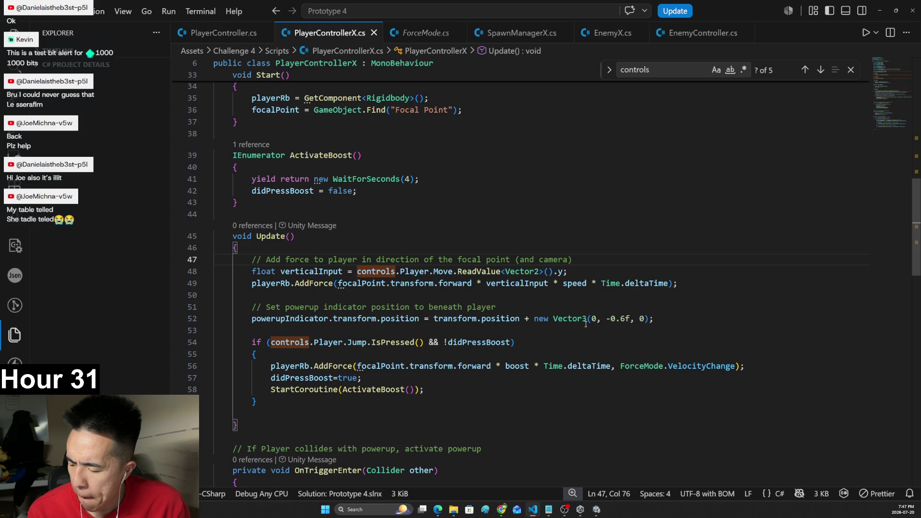
{"action": "mouse_move", "coordinate": [585, 324]}
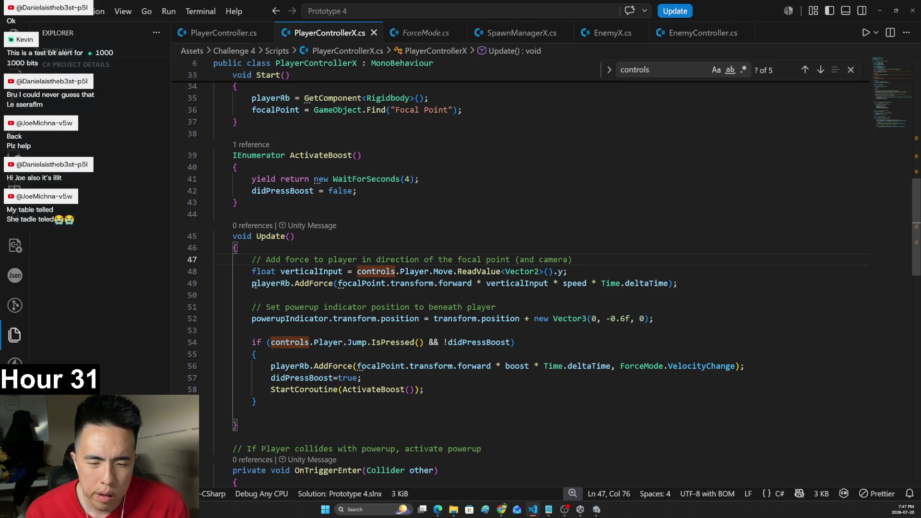
{"action": "mouse_move", "coordinate": [253, 285]}
{"action": "left_click_drag", "start_coordinate": [252, 284], "coordinate": [672, 280]}
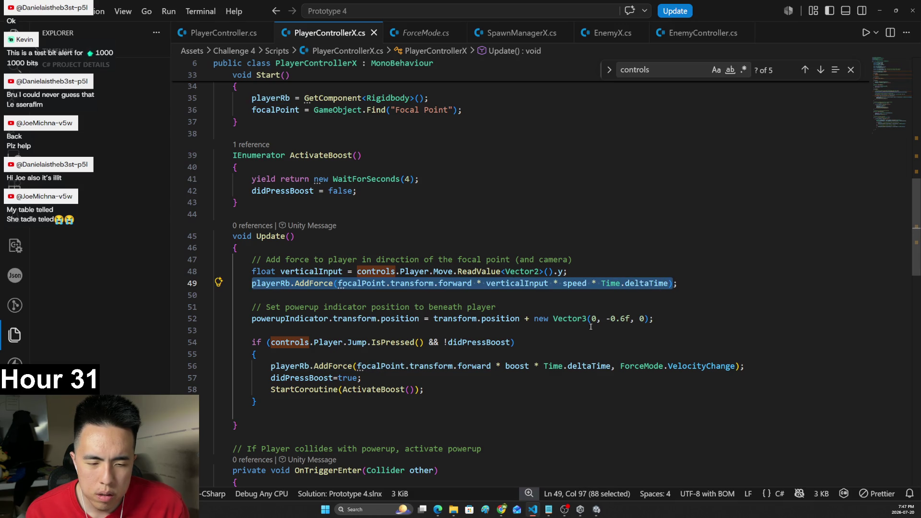
{"action": "left_click", "coordinate": [266, 379]}
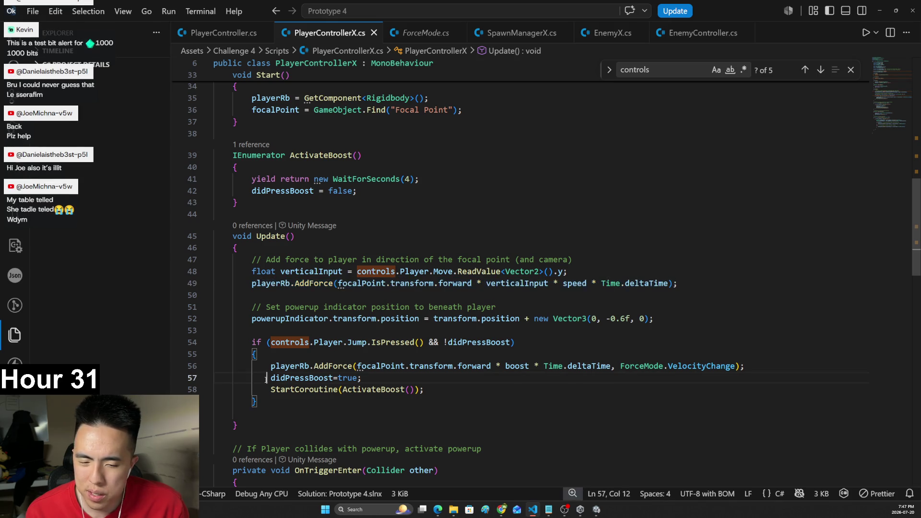
{"action": "left_click_drag", "start_coordinate": [280, 318], "coordinate": [520, 318]}
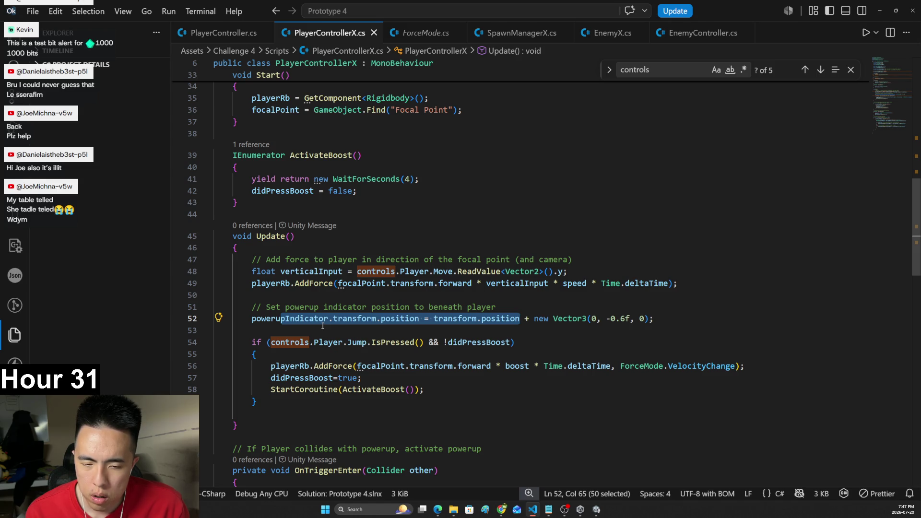
{"action": "left_click_drag", "start_coordinate": [653, 319], "coordinate": [248, 318]}
{"action": "key", "text": "ctrl+x"}
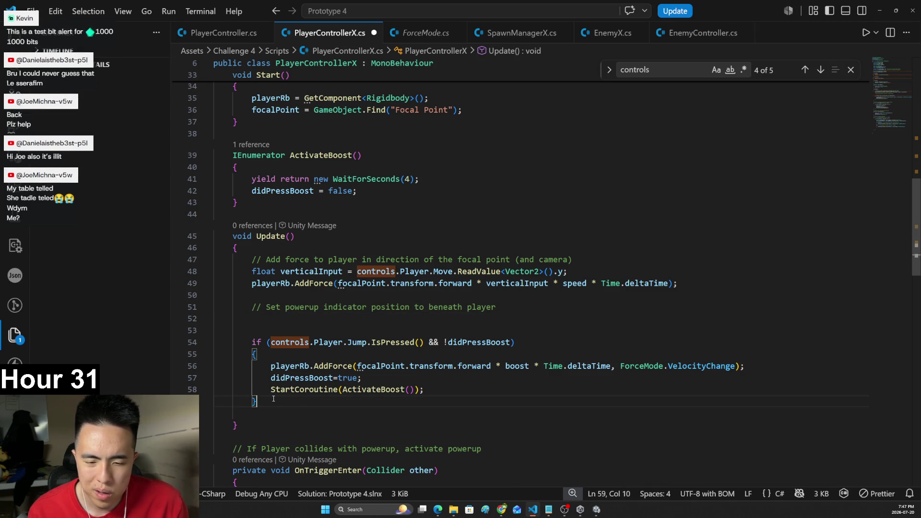
- Paste the powerupIndicator positioning statement on a new line after the boost block
{"action": "left_click", "coordinate": [257, 401]}
{"action": "key", "text": "Return"}
{"action": "key", "text": "ctrl+v"}
{"action": "left_click", "coordinate": [323, 390]}
{"action": "scroll", "coordinate": [323, 390], "scroll_direction": "down", "scroll_amount": 1}
{"action": "left_click", "coordinate": [282, 386]}
- Add an else branch after the boost block and move the vertical input and movement force lines into it
{"action": "type", "text": "else if("}
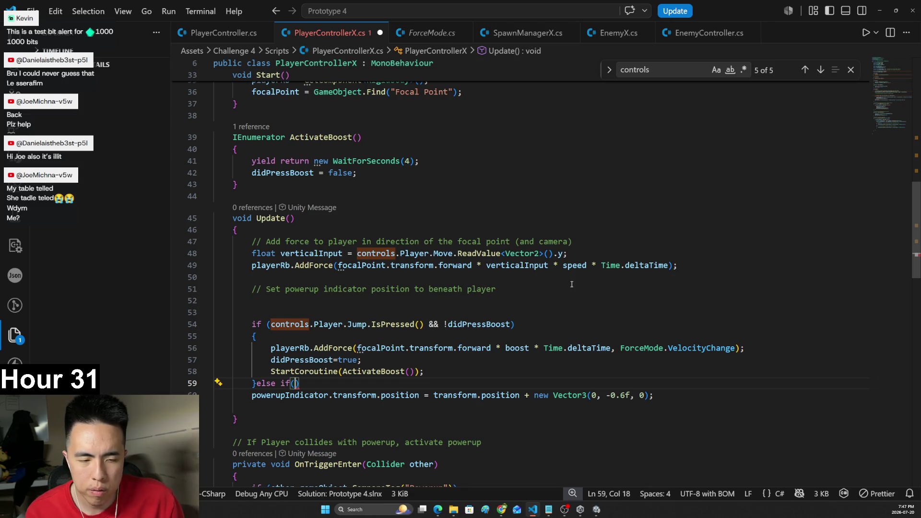
{"action": "mouse_move", "coordinate": [698, 272]}
{"action": "left_mouse_down"}
{"action": "mouse_move", "coordinate": [269, 242]}
{"action": "mouse_move", "coordinate": [230, 254]}
{"action": "mouse_move", "coordinate": [255, 259]}
{"action": "left_mouse_up"}
{"action": "key", "text": "ctrl+x"}
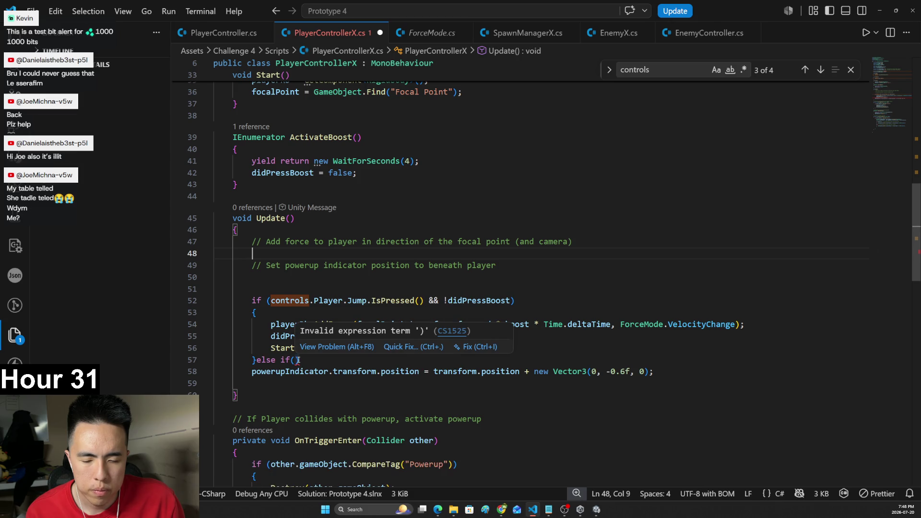
{"action": "left_click", "coordinate": [308, 361]}
{"action": "left_click_drag", "start_coordinate": [309, 361], "coordinate": [277, 359]}
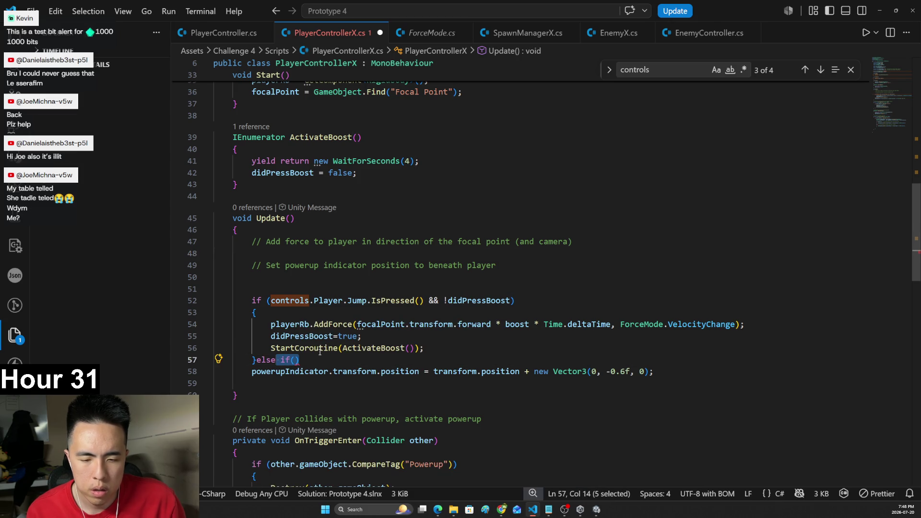
{"action": "type", "text": "{"}
{"action": "key", "text": "Return"}
{"action": "key", "text": "ctrl+v"}
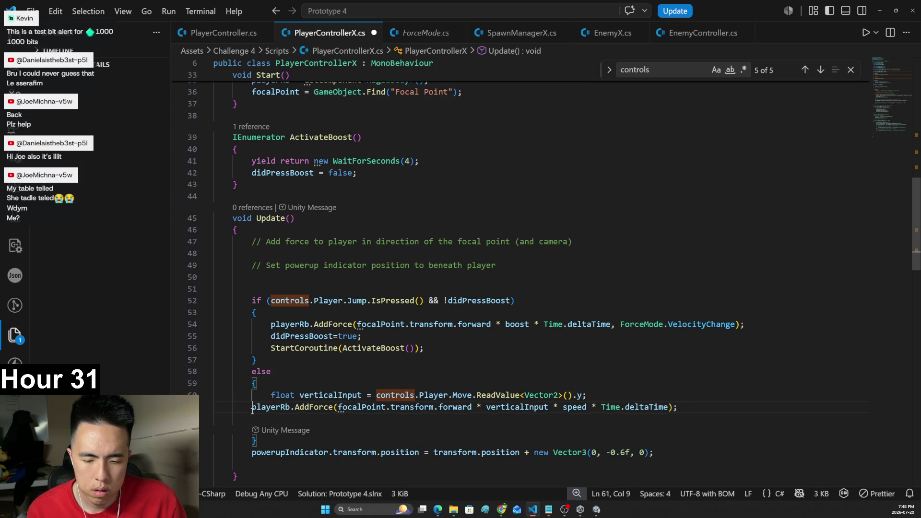
{"action": "key", "text": "Tab"}
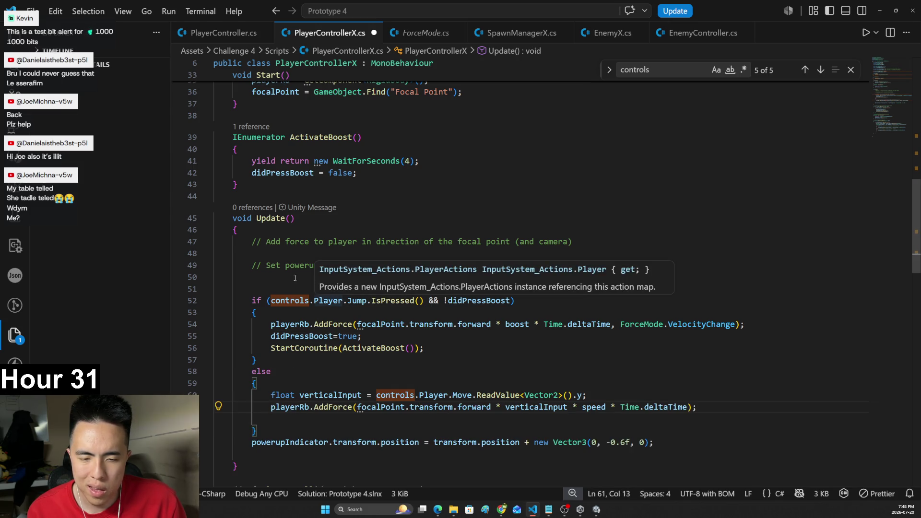
- Delete the two leftover comment lines and blank lines at the top of Update
{"action": "left_click_drag", "start_coordinate": [214, 241], "coordinate": [214, 276]}
{"action": "key", "text": "BackSpace"}
{"action": "key", "text": "BackSpace"}
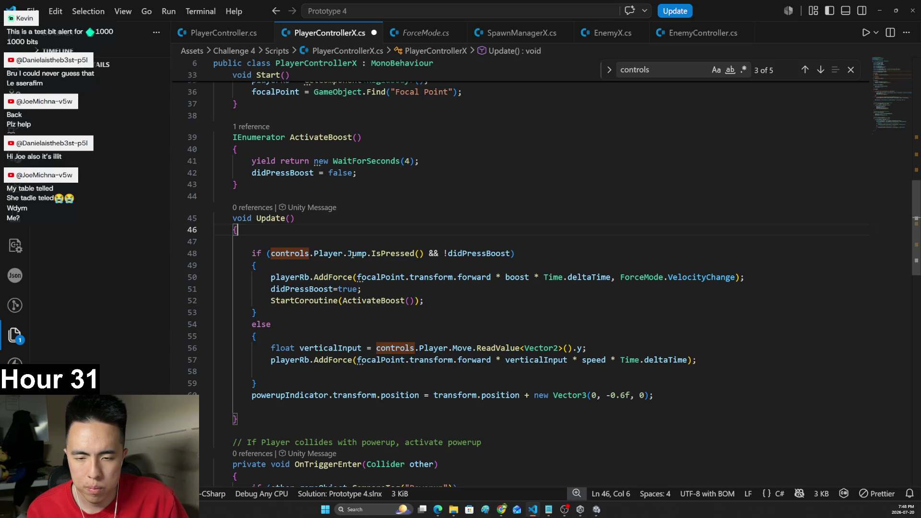
{"action": "key", "text": "Delete"}
{"action": "scroll", "coordinate": [352, 254], "scroll_direction": "up", "scroll_amount": 10}
{"action": "scroll", "coordinate": [438, 200], "scroll_direction": "up", "scroll_amount": 2}
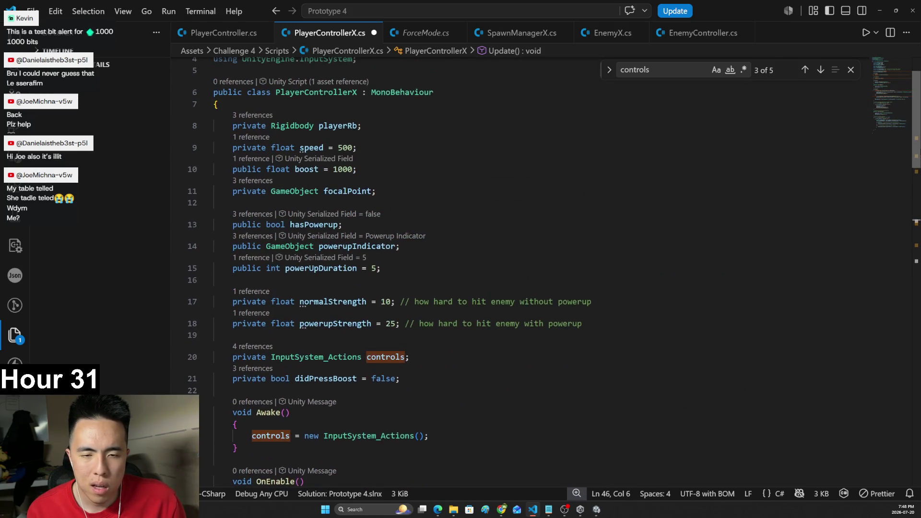
{"action": "scroll", "coordinate": [438, 199], "scroll_direction": "down", "scroll_amount": 5}
{"action": "scroll", "coordinate": [493, 336], "scroll_direction": "down", "scroll_amount": 5}
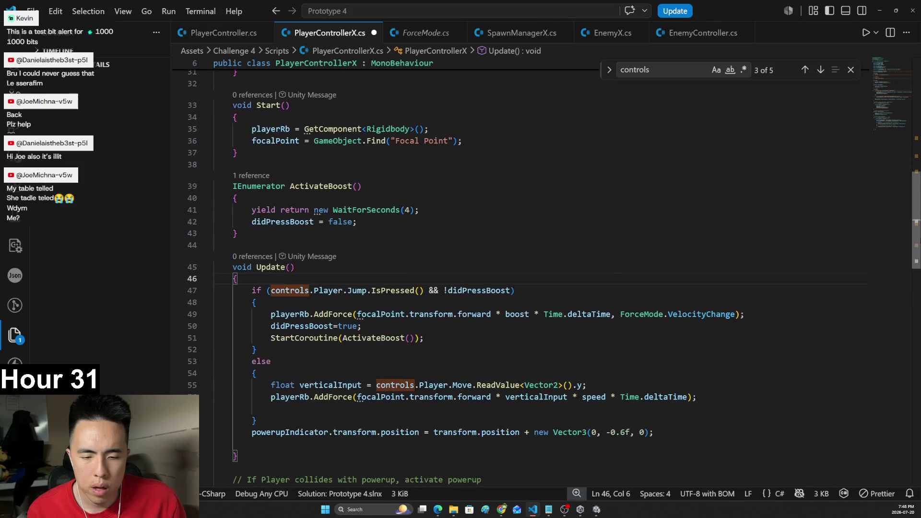
- Save PlayerControllerX.cs
{"action": "left_click", "coordinate": [493, 325]}
{"action": "scroll", "coordinate": [493, 337], "scroll_direction": "down", "scroll_amount": 1}
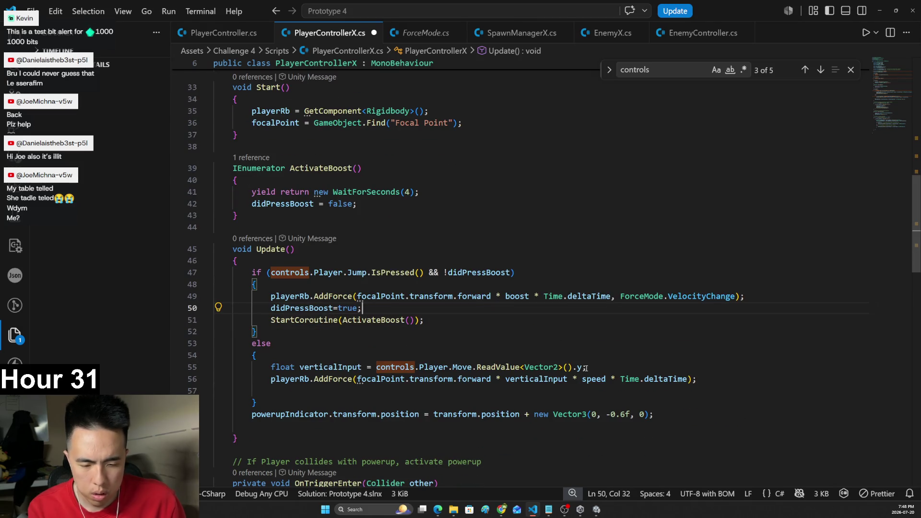
{"action": "left_click", "coordinate": [534, 323]}
{"action": "key", "text": "ctrl+s"}
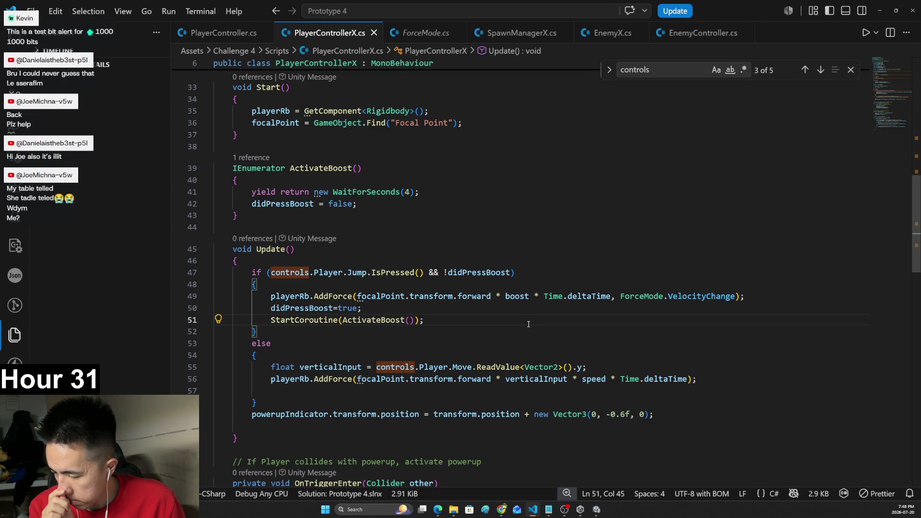
- Switch back to the Unity Editor so the reworked PlayerControllerX recompiles
{"action": "mouse_move", "coordinate": [498, 366]}
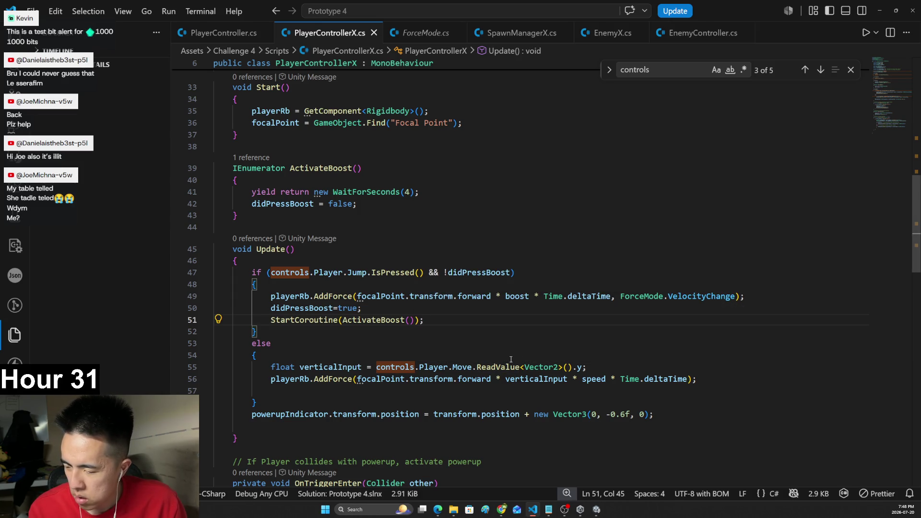
{"action": "mouse_move", "coordinate": [596, 510]}
{"action": "mouse_move", "coordinate": [541, 368]}
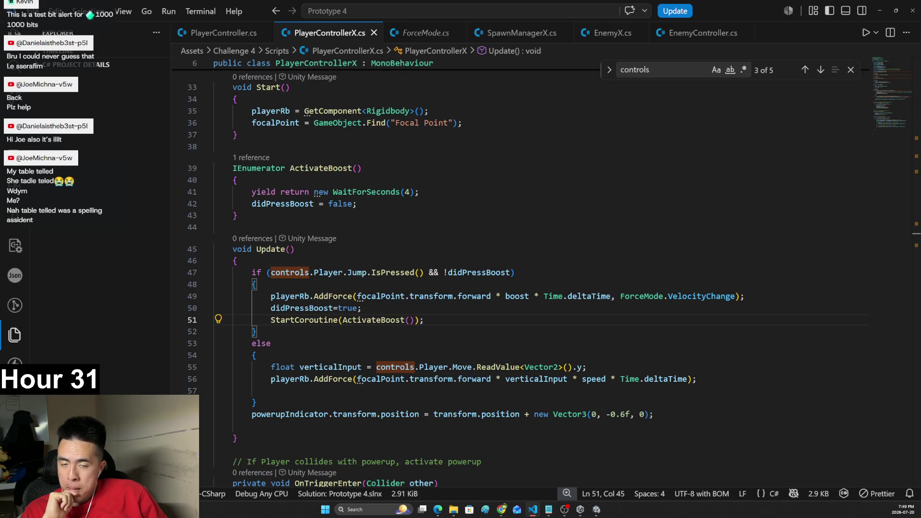
{"action": "left_click", "coordinate": [596, 509]}
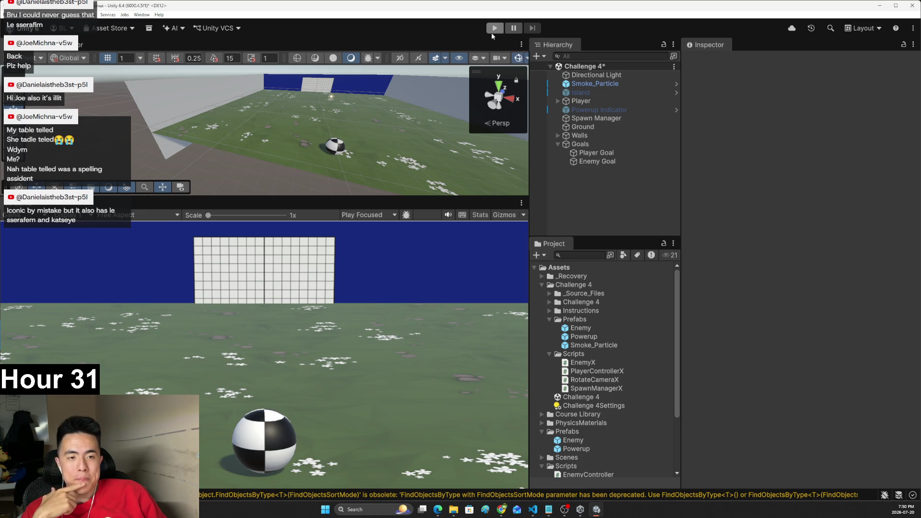
- Play-test the if/else boost by pushing the ball toward the goal, then return to the player script
{"action": "left_click", "coordinate": [491, 30]}
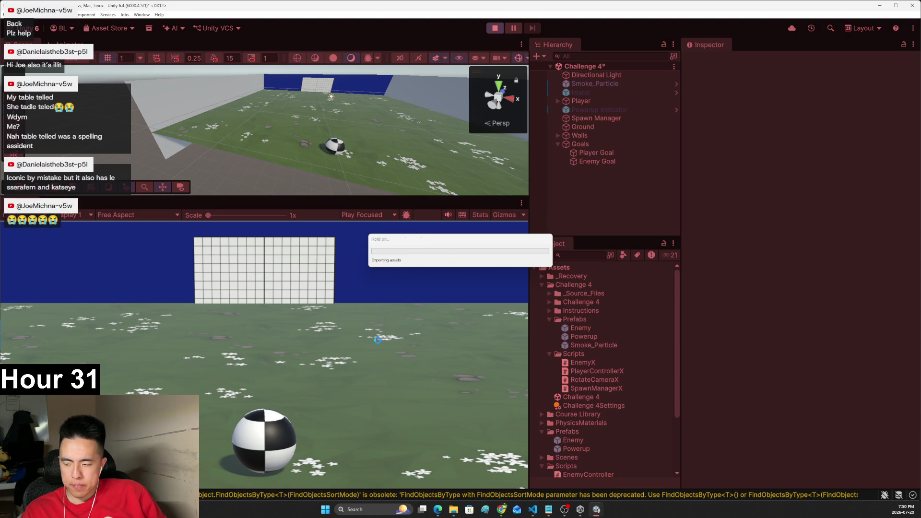
{"action": "key", "text": "Right"}
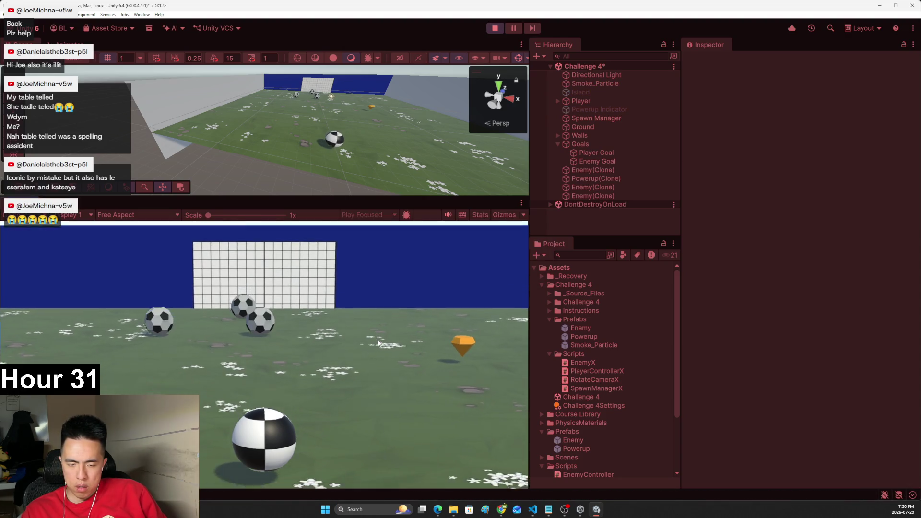
{"action": "key", "text": "Right"}
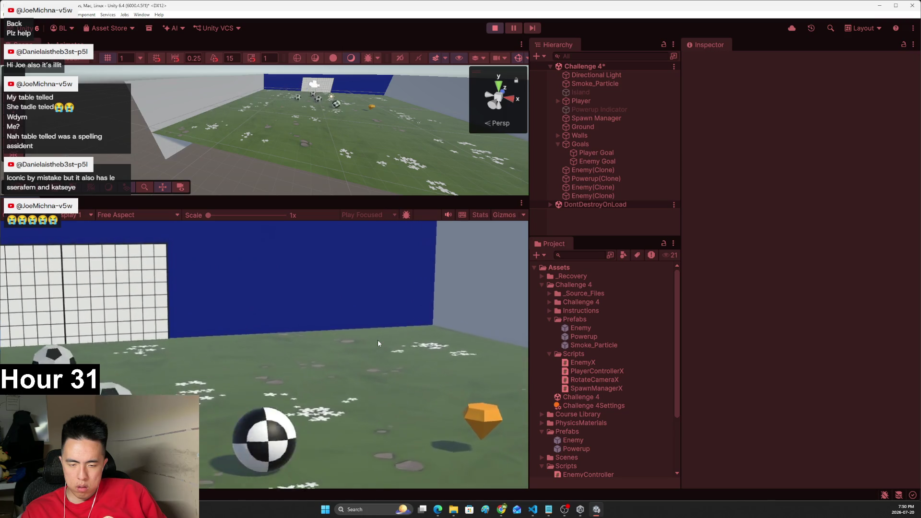
{"action": "key", "text": "Right"}
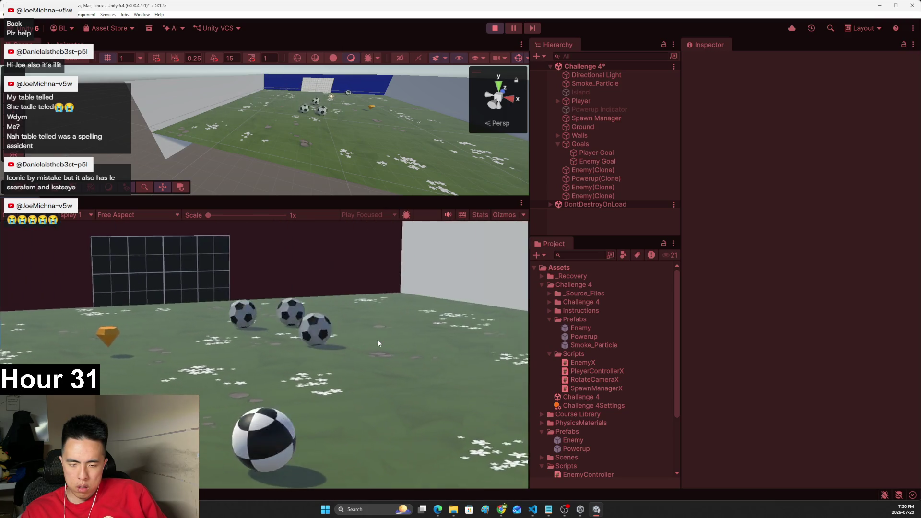
{"action": "key", "text": "Up"}
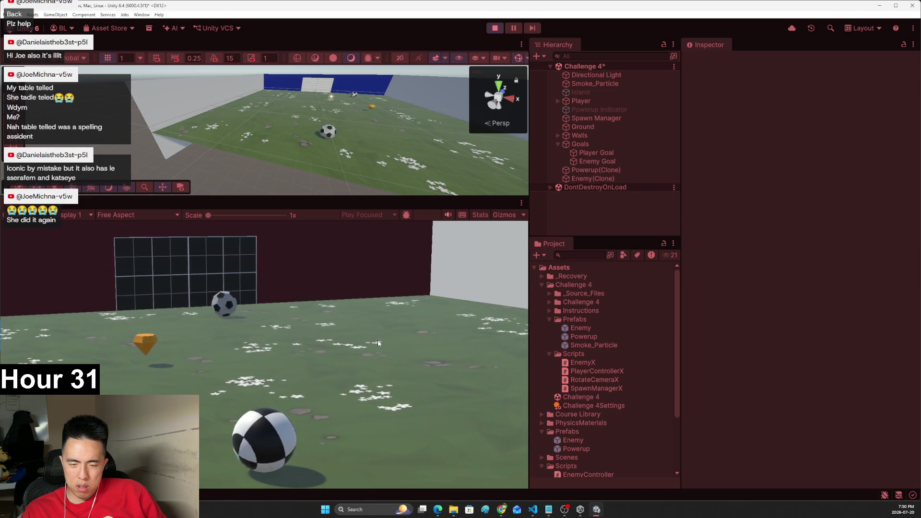
{"action": "key", "text": "Right"}
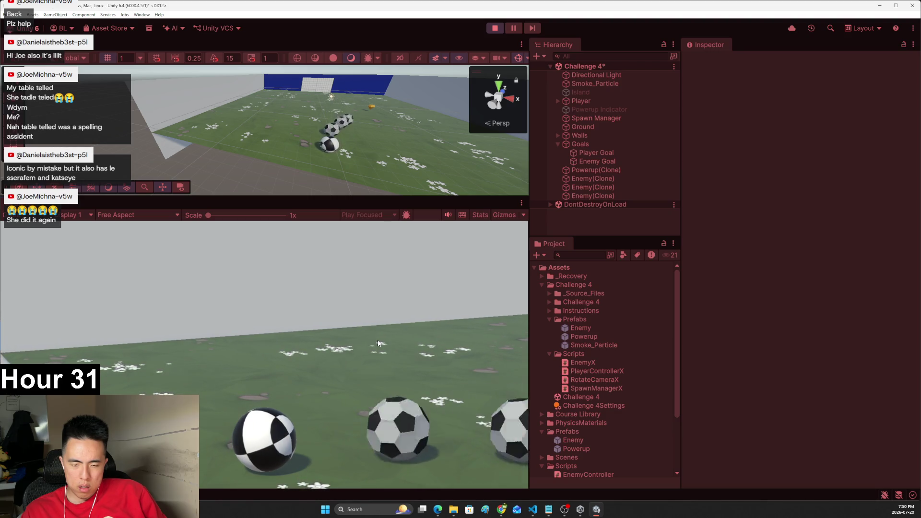
{"action": "key", "text": "Right"}
{"action": "key", "text": "alt+Tab"}
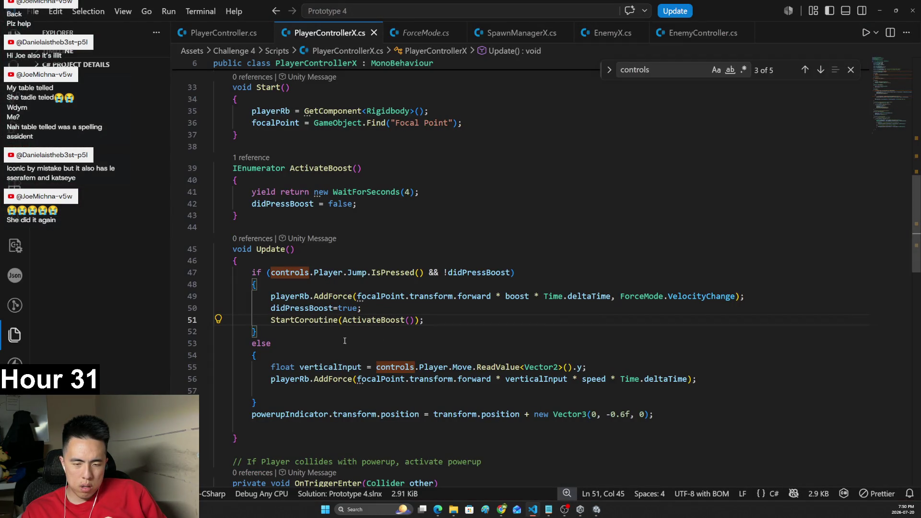
- Select and copy lines 38–61, covering ActivateBoost and Update, then switch to the Chrome course page
{"action": "left_click", "coordinate": [344, 342]}
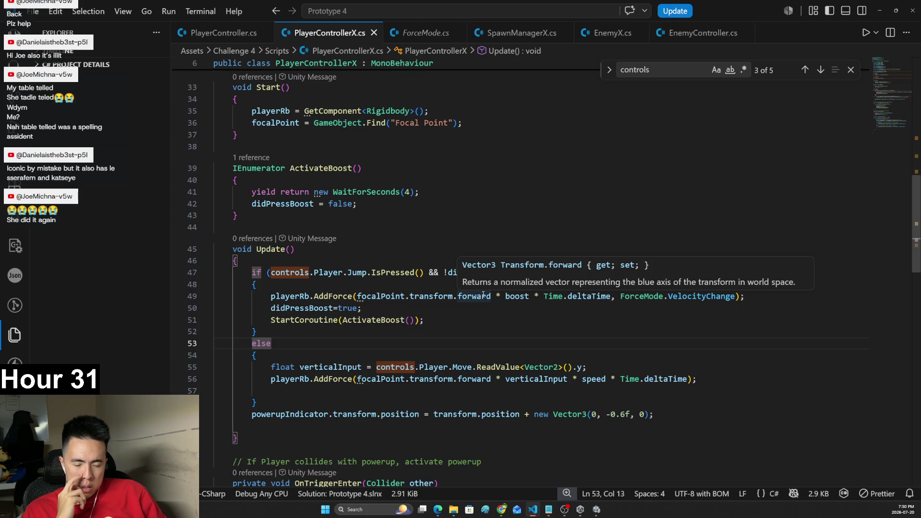
{"action": "key", "text": "Up"}
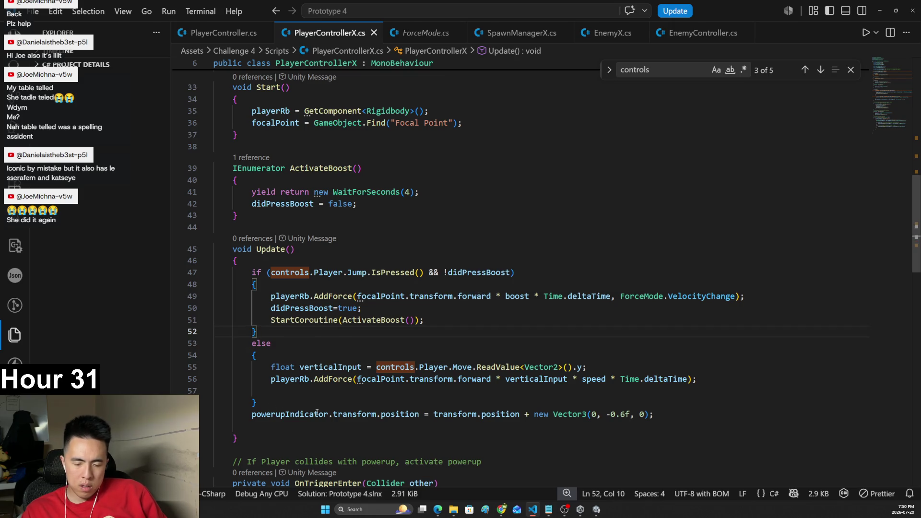
{"action": "mouse_move", "coordinate": [664, 416]}
{"action": "left_mouse_down"}
{"action": "mouse_move", "coordinate": [245, 283]}
{"action": "mouse_move", "coordinate": [246, 271]}
{"action": "left_mouse_up"}
{"action": "left_click_drag", "start_coordinate": [237, 438], "coordinate": [232, 161]}
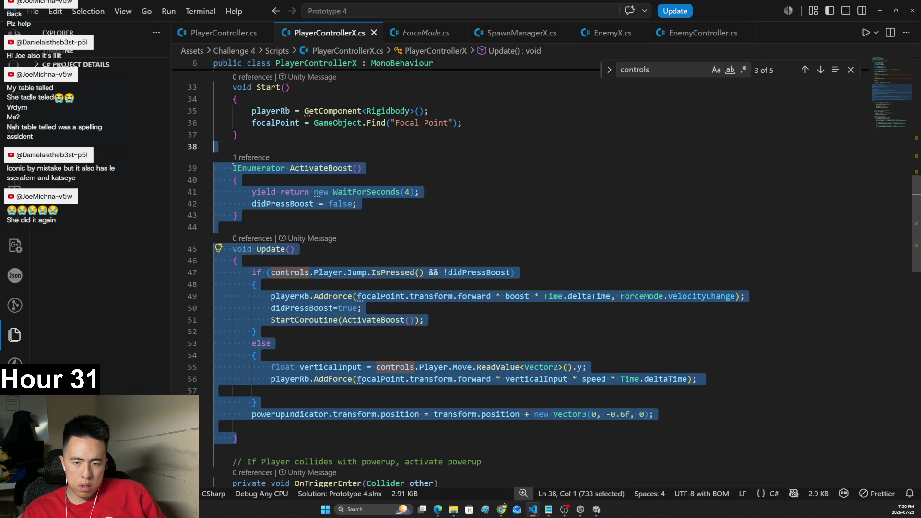
{"action": "key", "text": "alt+Tab"}
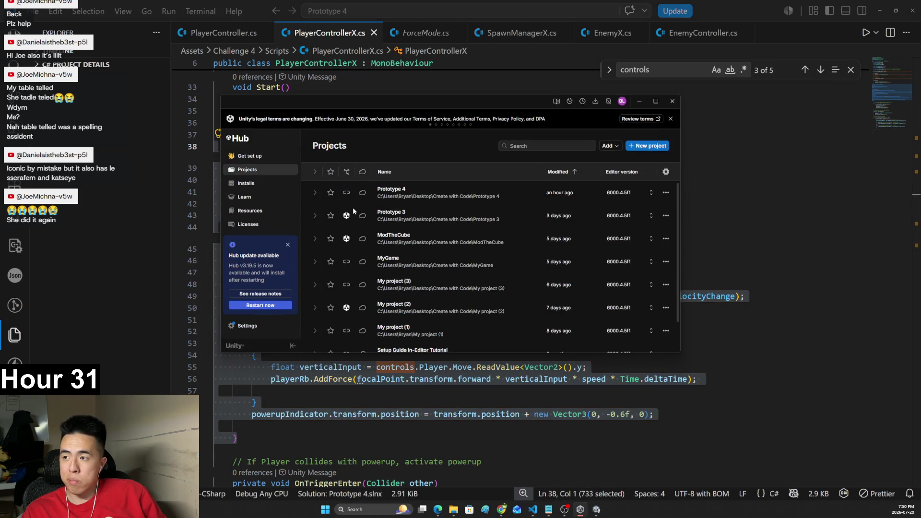
{"action": "key", "text": "alt+Tab"}
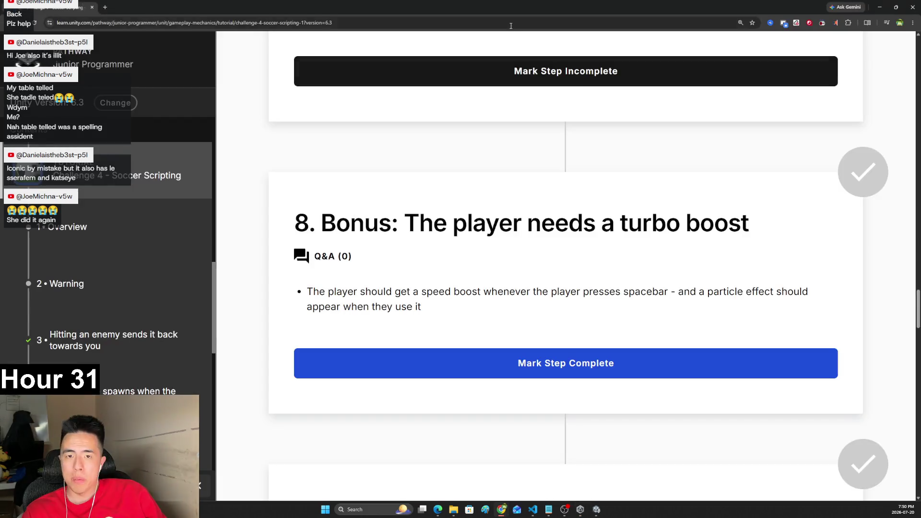
- Open Google Gemini in a new browser tab
{"action": "left_click", "coordinate": [103, 7]}
{"action": "type", "text": "gemini"}
{"action": "key", "text": "Return"}
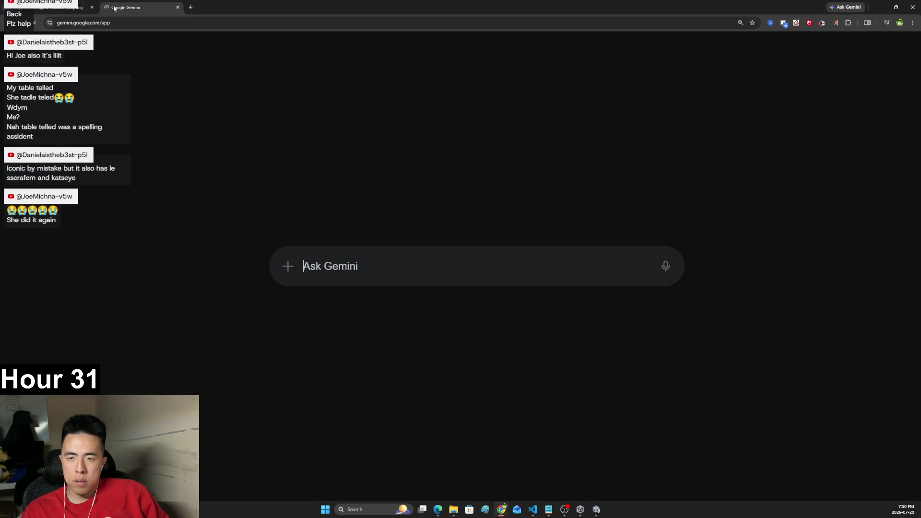
- Paste the boost code and ask Gemini why it isn't applying a big boost to the player
{"action": "key", "text": "ctrl+v"}
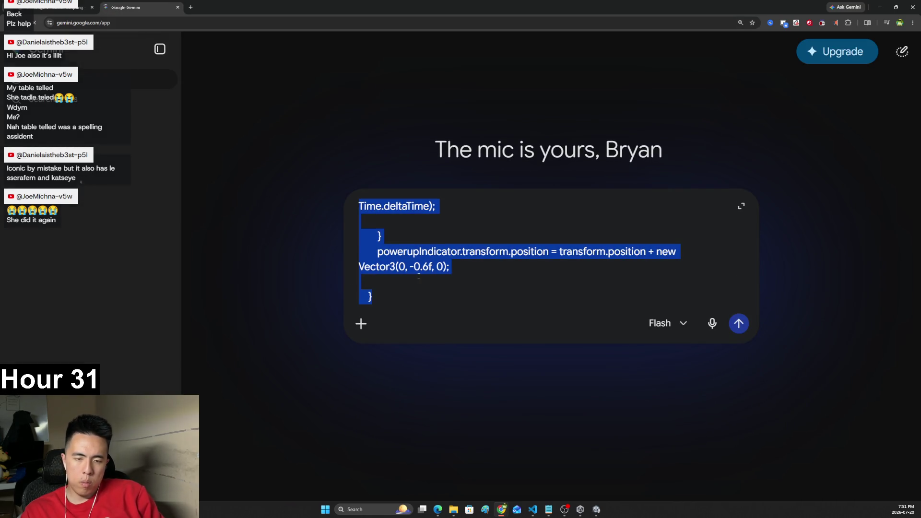
{"action": "type", "text": "Why is this"}
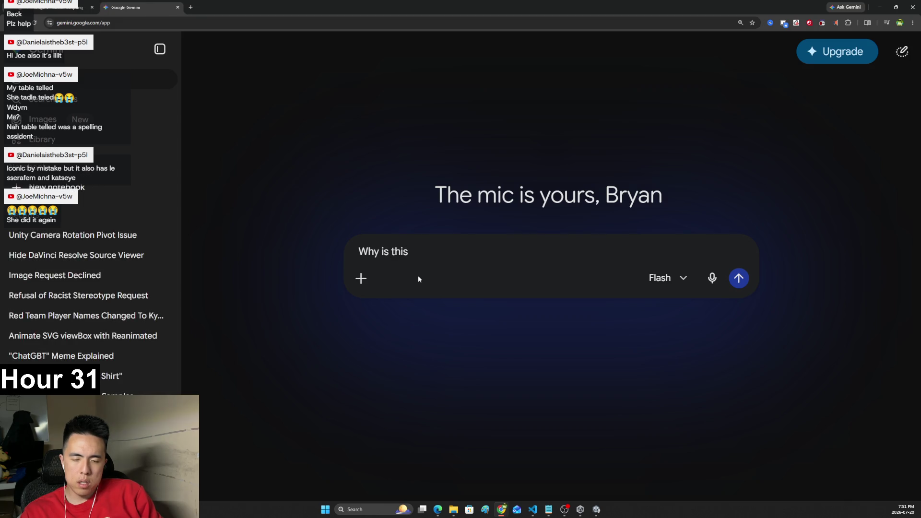
{"action": "type", "text": " not applying a boost"}
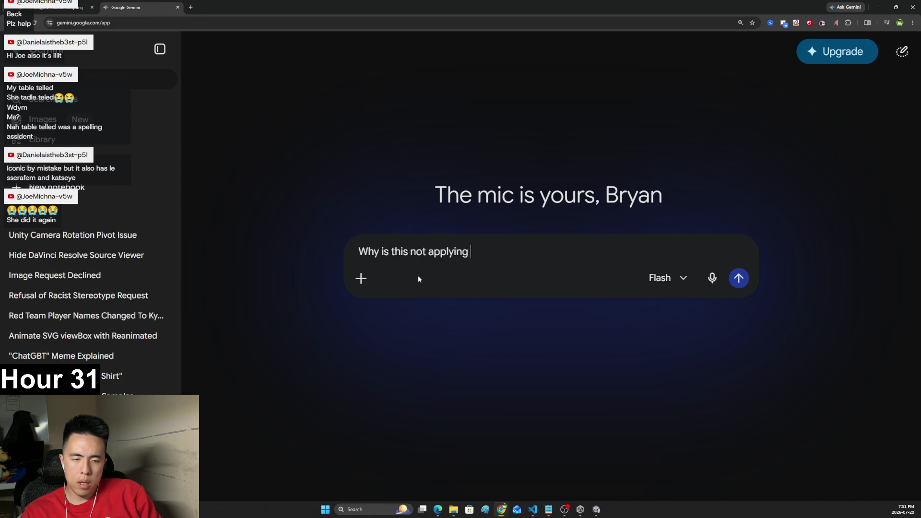
{"action": "key", "text": "BackSpace"}
{"action": "key", "text": "BackSpace"}
{"action": "key", "text": "BackSpace"}
{"action": "type", "text": "big boost to my player"}
{"action": "key", "text": "ctrl+v"}
{"action": "key", "text": "Return"}
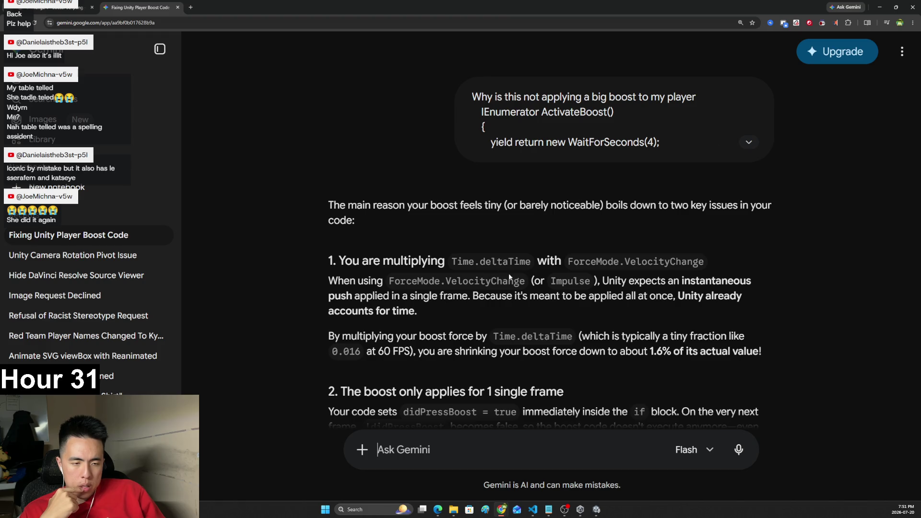
- Read Gemini's explanation of the deltaTime problem and its corrected boost AddForce code
{"action": "scroll", "coordinate": [499, 286], "scroll_direction": "down", "scroll_amount": 1}
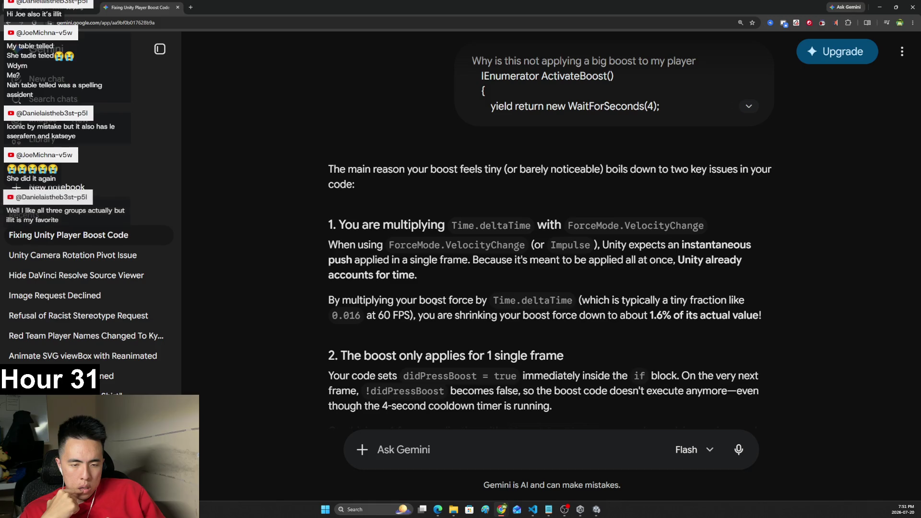
{"action": "mouse_move", "coordinate": [610, 298]}
{"action": "left_mouse_down"}
{"action": "mouse_move", "coordinate": [705, 300]}
{"action": "mouse_move", "coordinate": [456, 318]}
{"action": "left_mouse_up"}
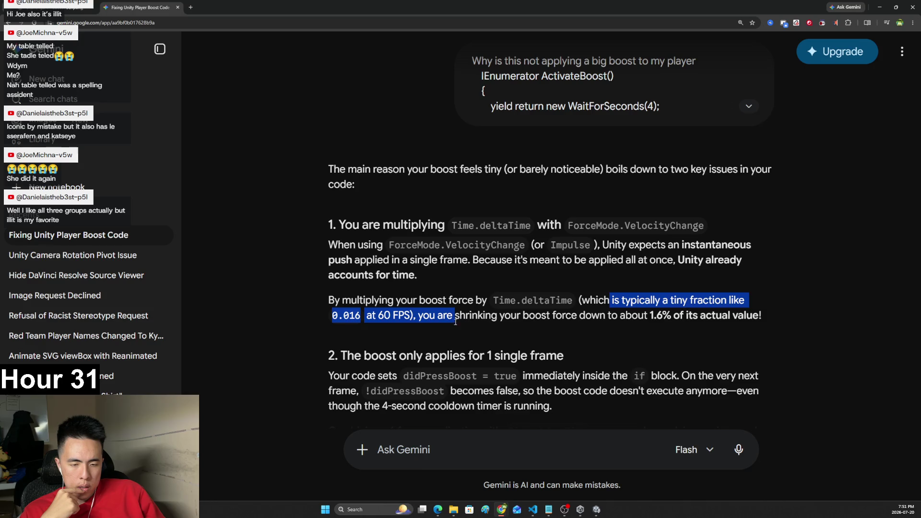
{"action": "scroll", "coordinate": [455, 322], "scroll_direction": "down", "scroll_amount": 7}
{"action": "scroll", "coordinate": [422, 283], "scroll_direction": "down", "scroll_amount": 3}
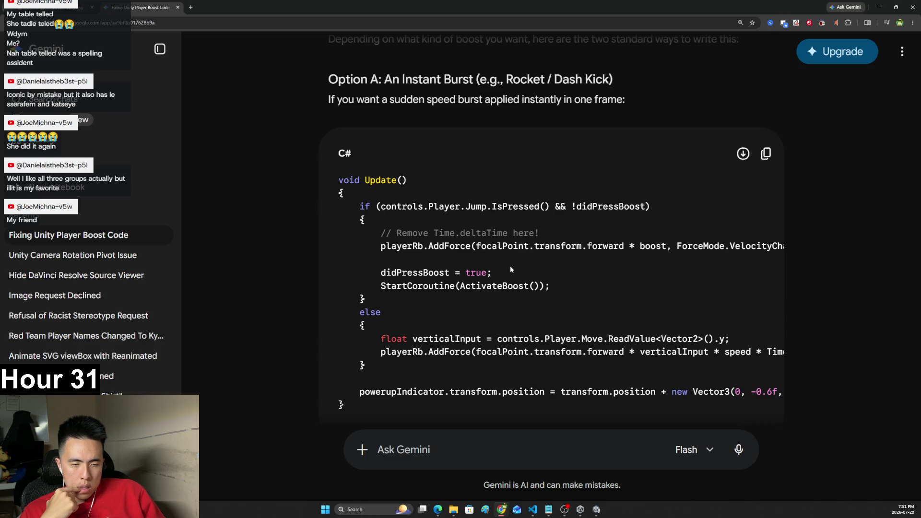
{"action": "left_click_drag", "start_coordinate": [602, 246], "coordinate": [791, 248]}
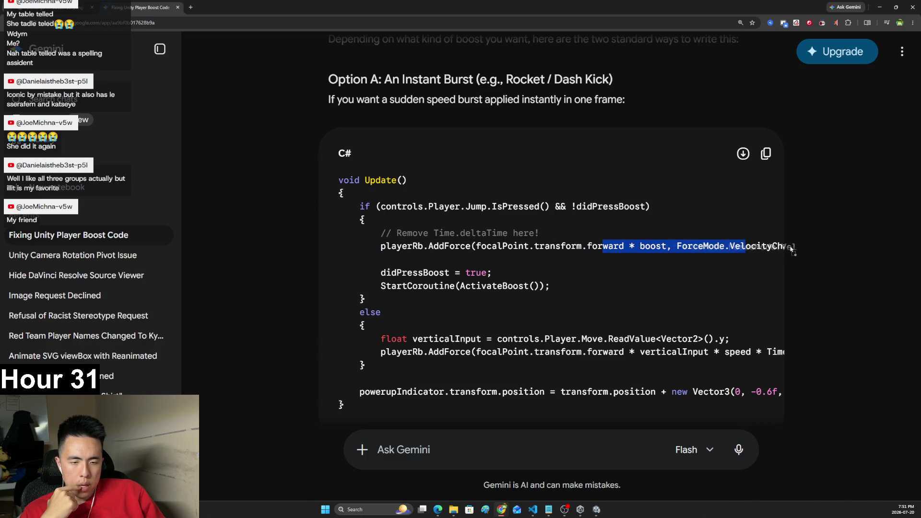
{"action": "left_click", "coordinate": [710, 259]}
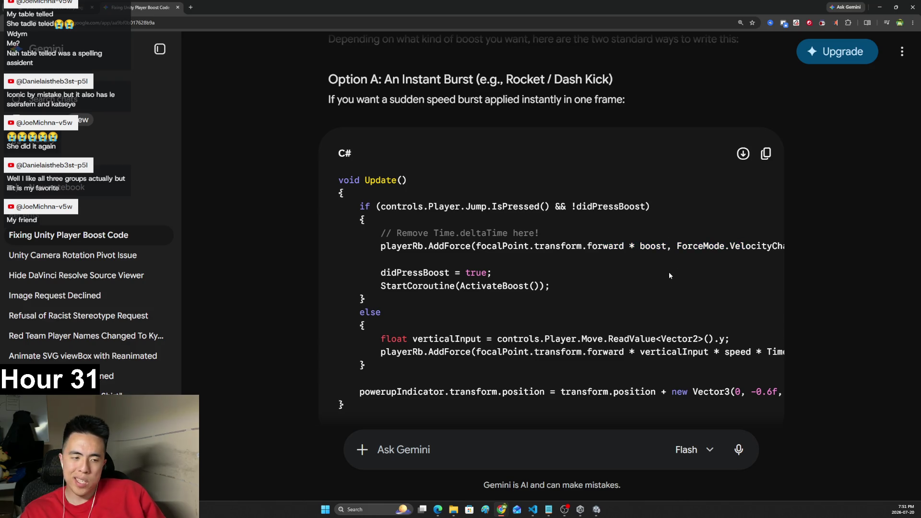
- Delete ' * Time.deltaTime' from the boost force on line 49 of PlayerControllerX.cs
{"action": "key", "text": "alt+Tab"}
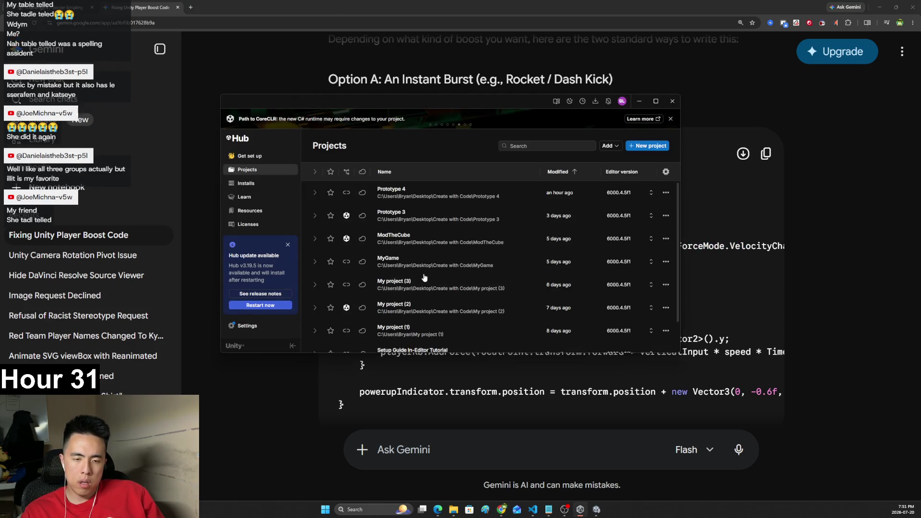
{"action": "key", "text": "alt+Tab"}
{"action": "left_click_drag", "start_coordinate": [610, 294], "coordinate": [544, 296]}
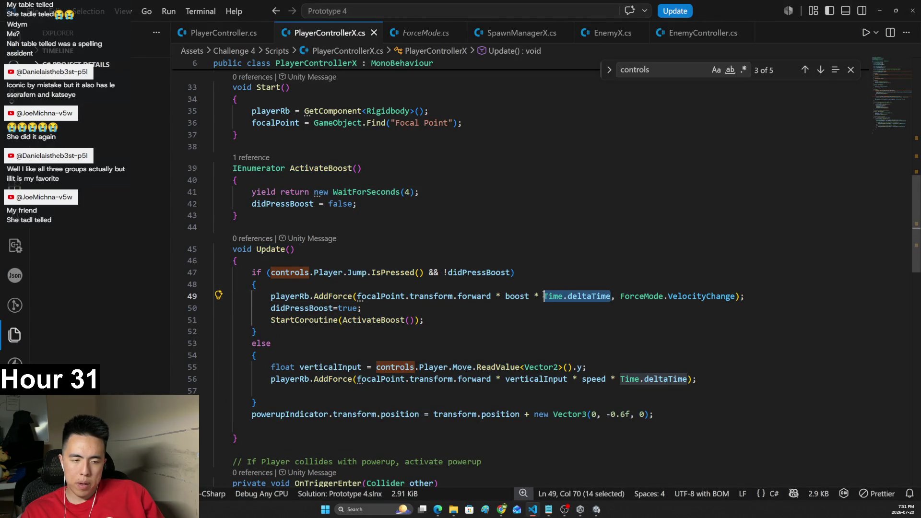
{"action": "key", "text": "BackSpace"}
{"action": "key", "text": "BackSpace"}
{"action": "key", "text": "BackSpace"}
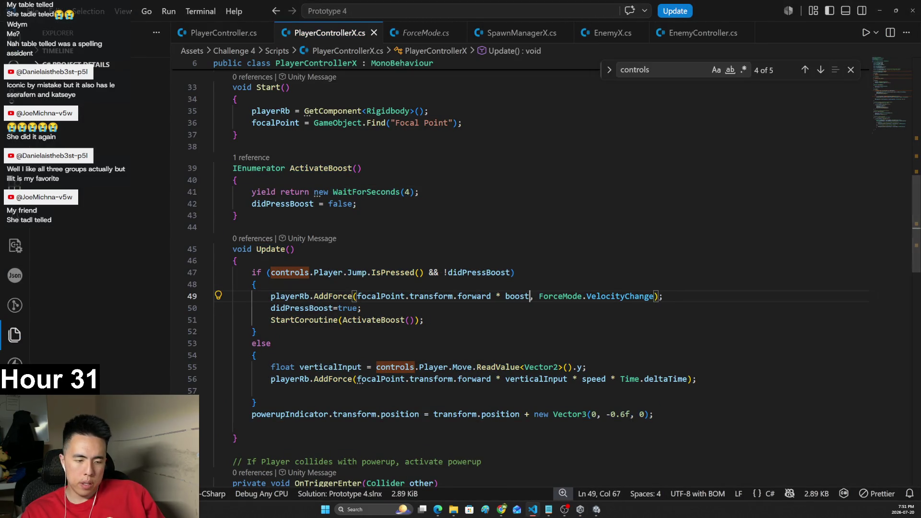
- Restart play mode in Unity and trigger the boost, which launches the ball off the far edge
{"action": "key", "text": "alt+Tab"}
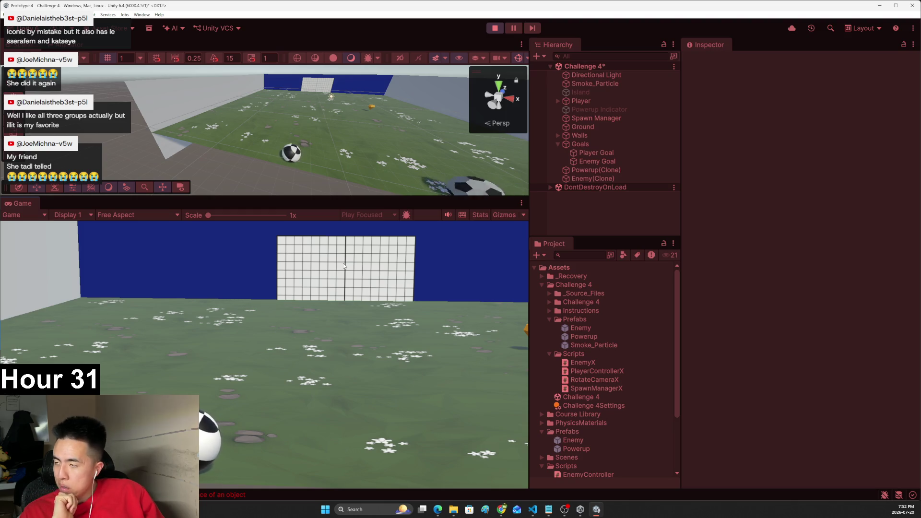
{"action": "left_click", "coordinate": [498, 29]}
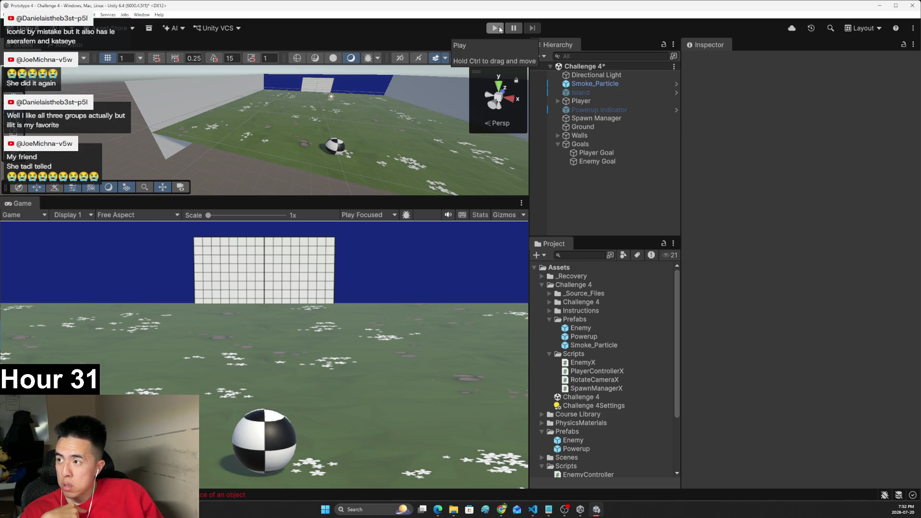
{"action": "left_click", "coordinate": [499, 27]}
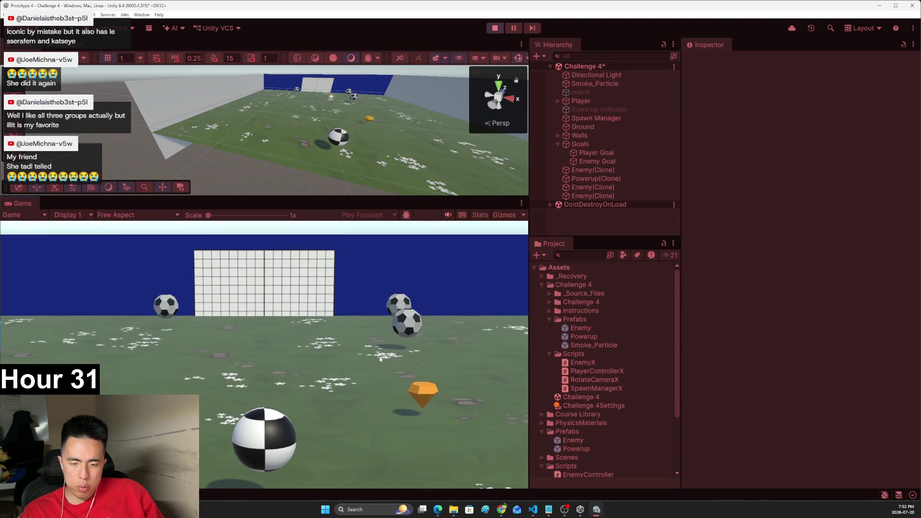
{"action": "key", "text": "w"}
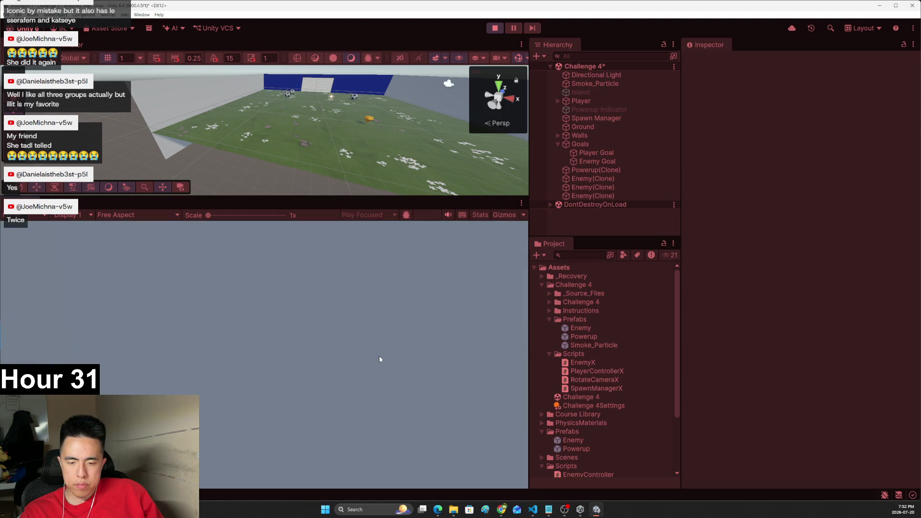
{"action": "key", "text": "alt+Tab"}
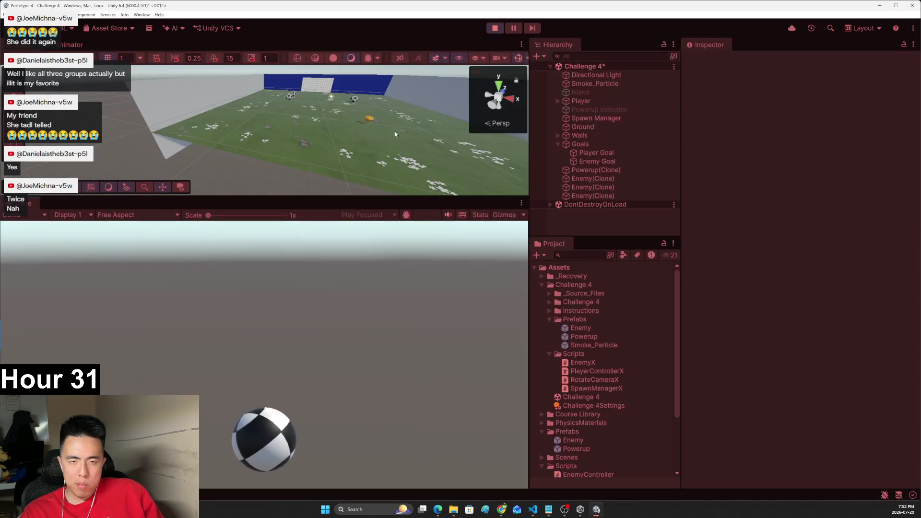
- Change 'boost = 1000' to 'boost = 10' in PlayerControllerX.cs, save, and return to Unity
{"action": "scroll", "coordinate": [644, 192], "scroll_direction": "up", "scroll_amount": 10}
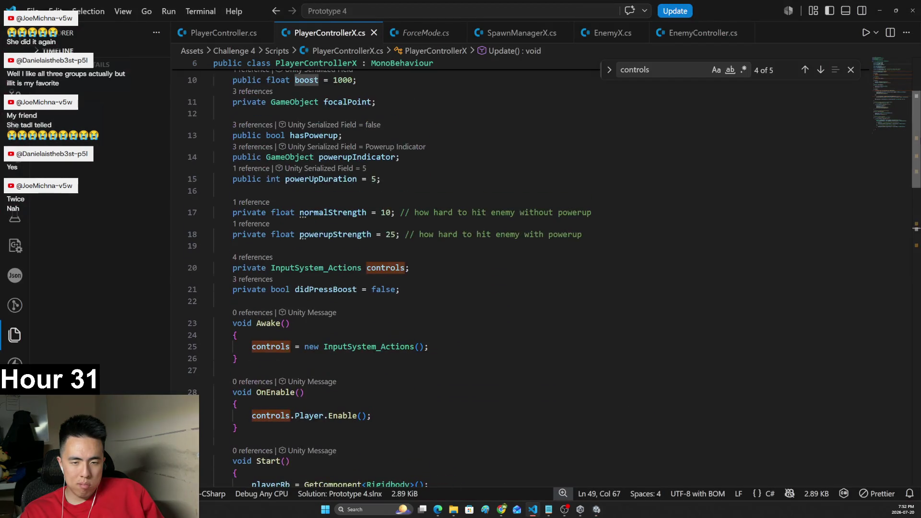
{"action": "scroll", "coordinate": [346, 144], "scroll_direction": "up", "scroll_amount": 1}
{"action": "left_click_drag", "start_coordinate": [353, 115], "coordinate": [338, 116]}
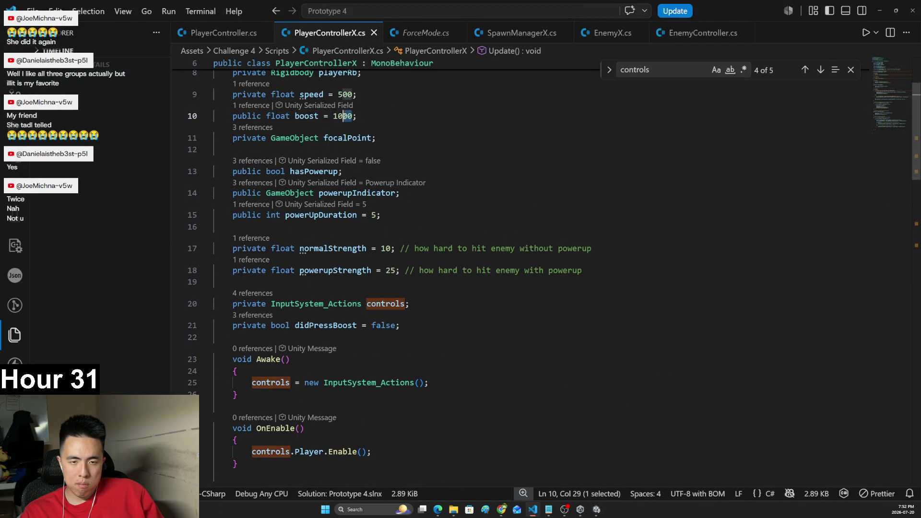
{"action": "type", "text": "0"}
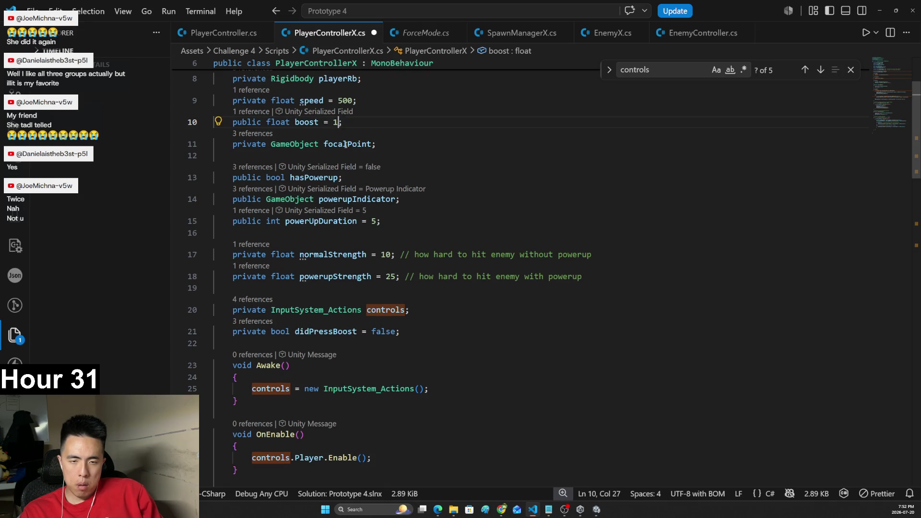
{"action": "key", "text": "ctrl+s"}
{"action": "key", "text": "alt+Tab"}
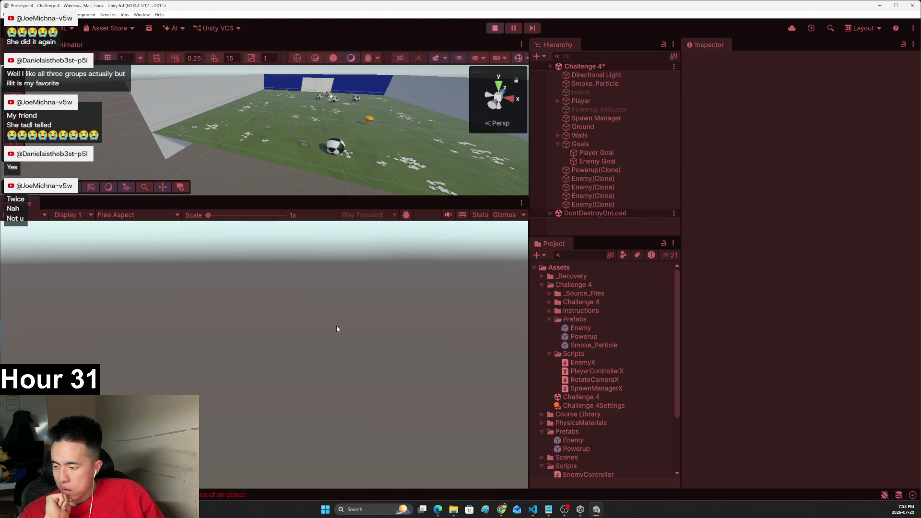
- Restart the game to test the boost at 10, then stop play mode and return to VS Code
{"action": "left_click", "coordinate": [494, 29]}
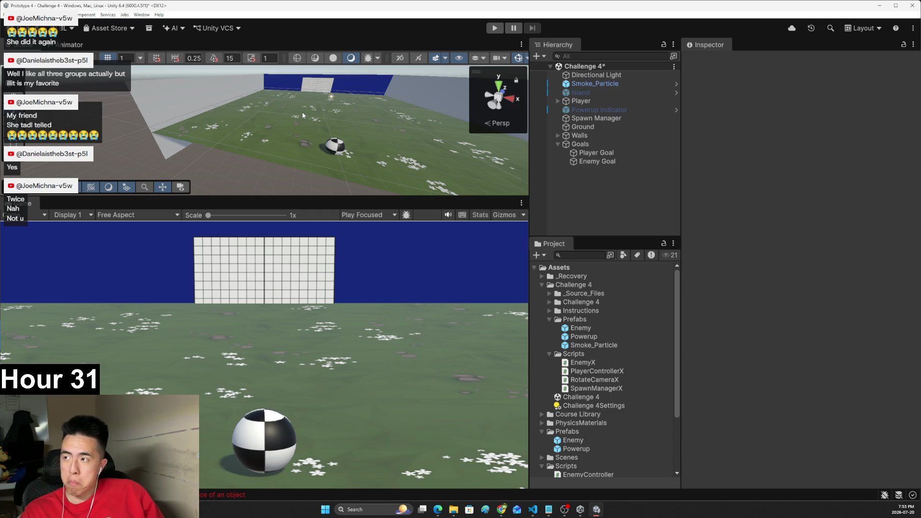
{"action": "left_click", "coordinate": [494, 28]}
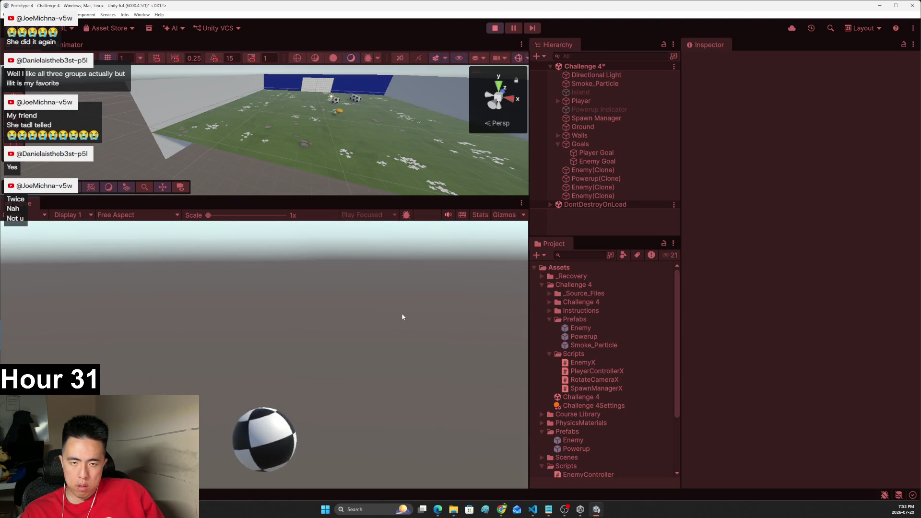
{"action": "left_click", "coordinate": [494, 29]}
{"action": "key", "text": "alt+Tab"}
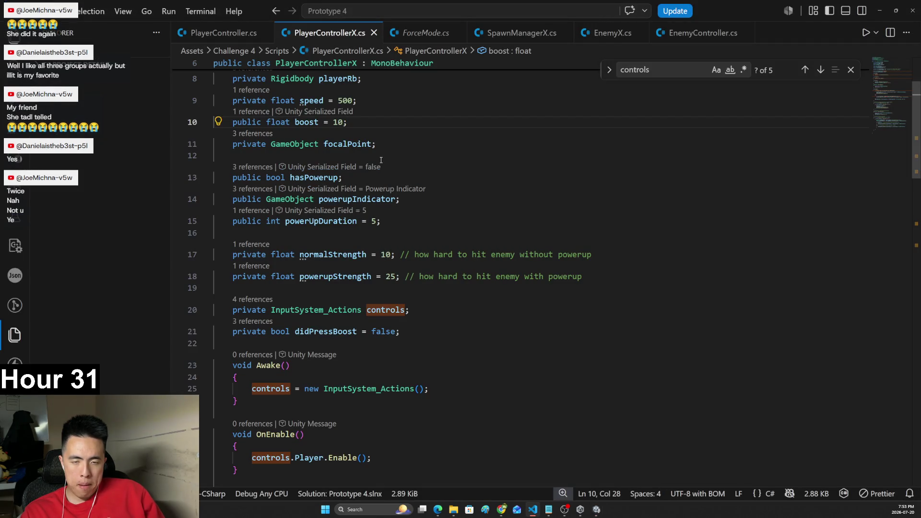
- Change line 10 to 'boost = 1;' and save PlayerControllerX.cs
{"action": "key", "text": "BackSpace"}
{"action": "key", "text": "BackSpace"}
{"action": "type", "text": "1"}
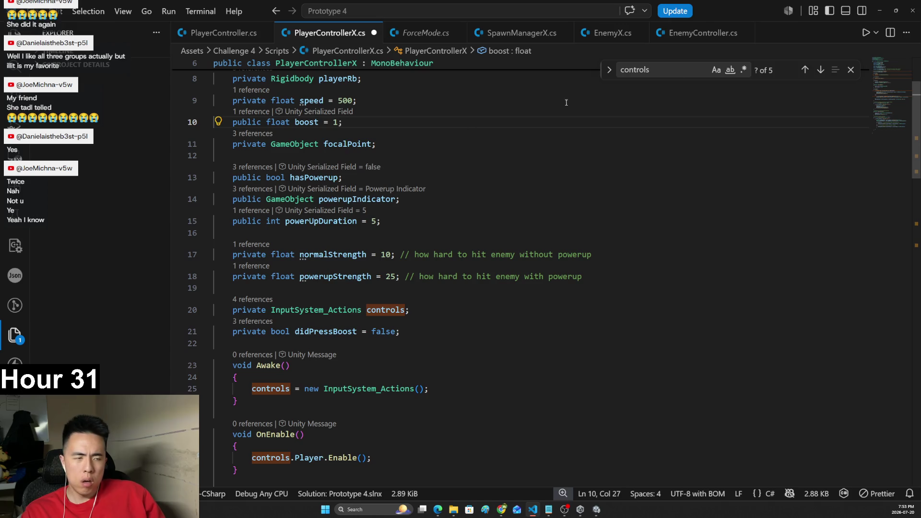
{"action": "scroll", "coordinate": [381, 160], "scroll_direction": "down", "scroll_amount": 10}
{"action": "scroll", "coordinate": [546, 278], "scroll_direction": "down", "scroll_amount": 5}
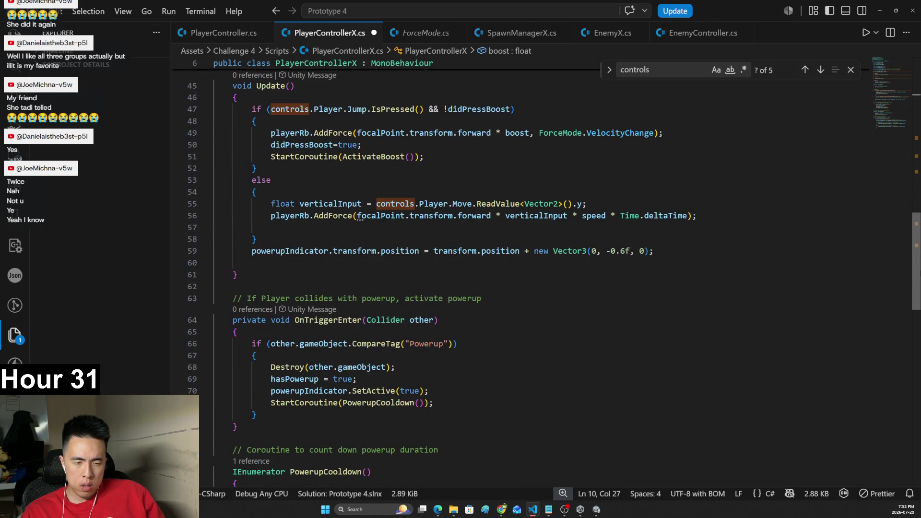
{"action": "scroll", "coordinate": [546, 278], "scroll_direction": "up", "scroll_amount": 2}
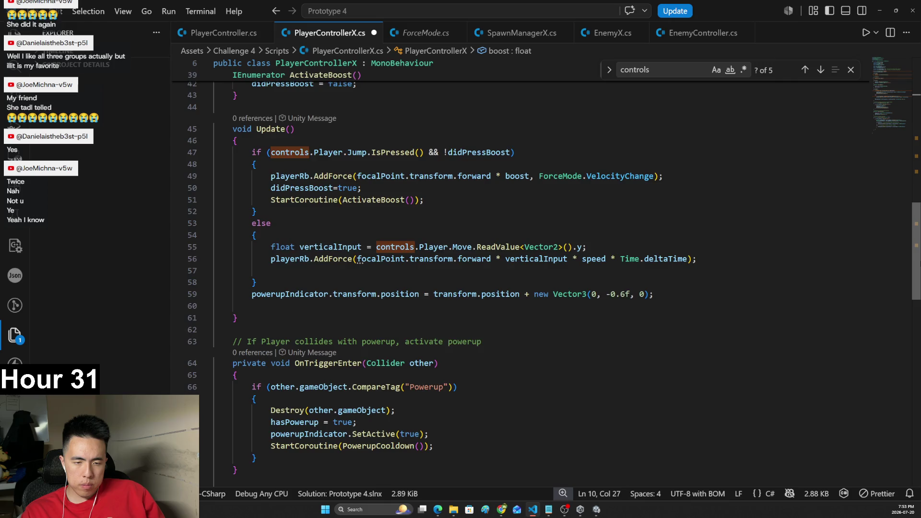
{"action": "scroll", "coordinate": [547, 275], "scroll_direction": "up", "scroll_amount": 3}
{"action": "left_click", "coordinate": [608, 223]}
{"action": "key", "text": "ctrl+s"}
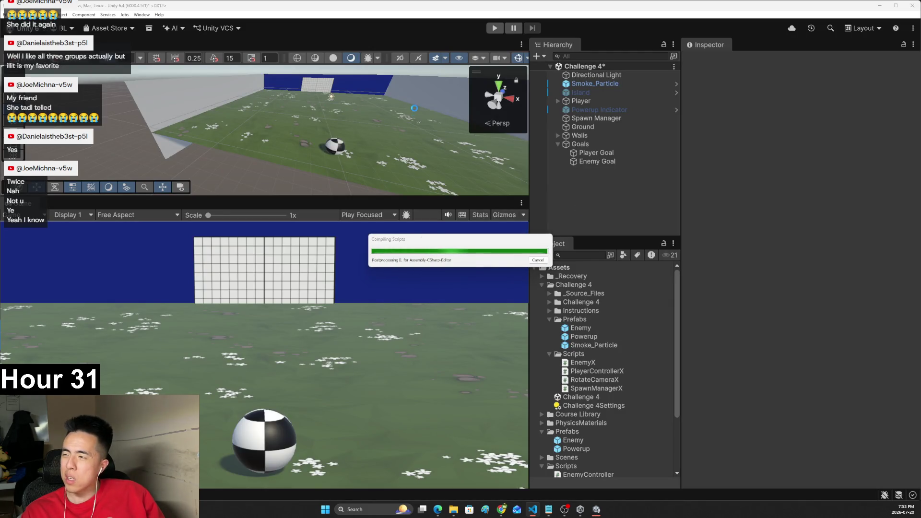
- Play-test the boost at 1, then stop and restart the game
{"action": "left_click", "coordinate": [488, 28]}
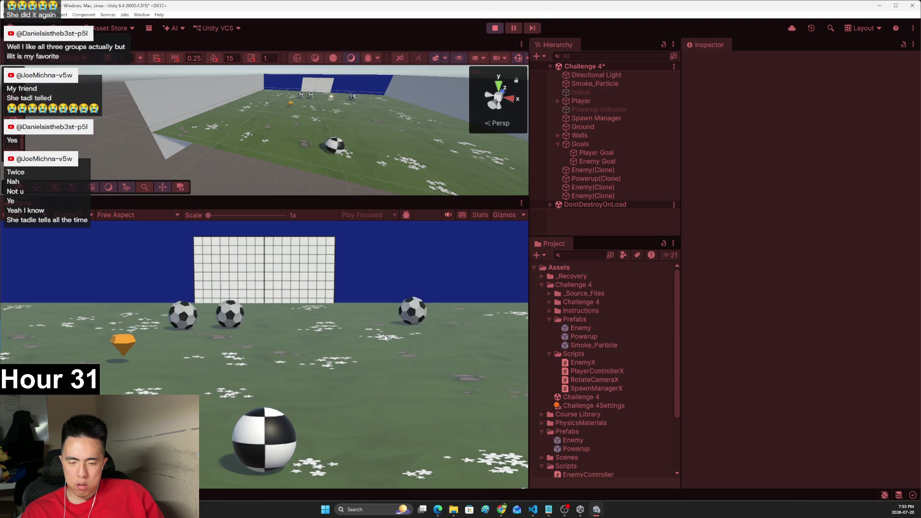
{"action": "key", "text": "w"}
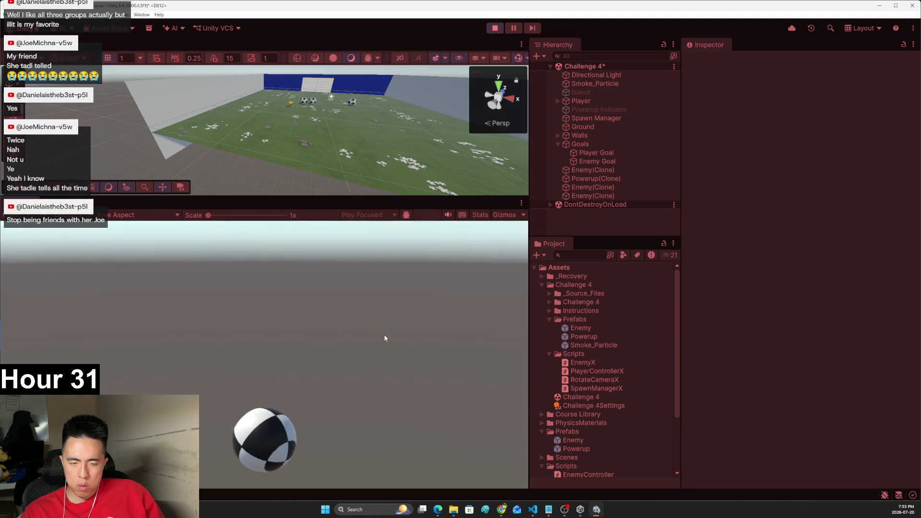
{"action": "left_click", "coordinate": [494, 27]}
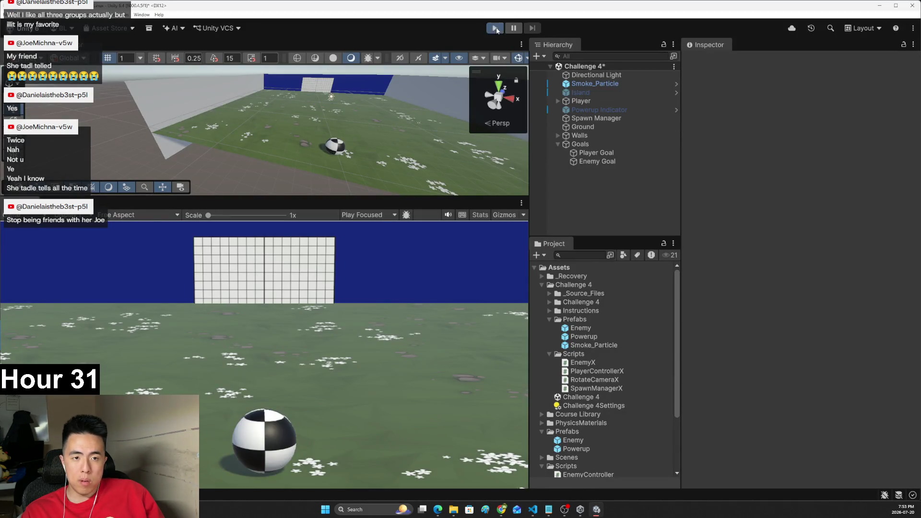
{"action": "left_click", "coordinate": [495, 28]}
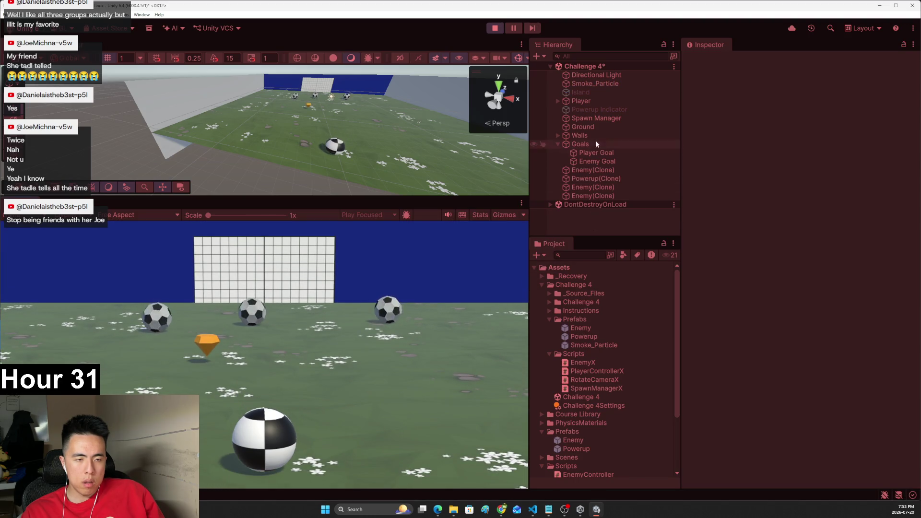
- Select Player in the Hierarchy and find its Inspector Boost still set to 100
{"action": "left_click", "coordinate": [588, 102]}
{"action": "scroll", "coordinate": [766, 329], "scroll_direction": "down", "scroll_amount": 2}
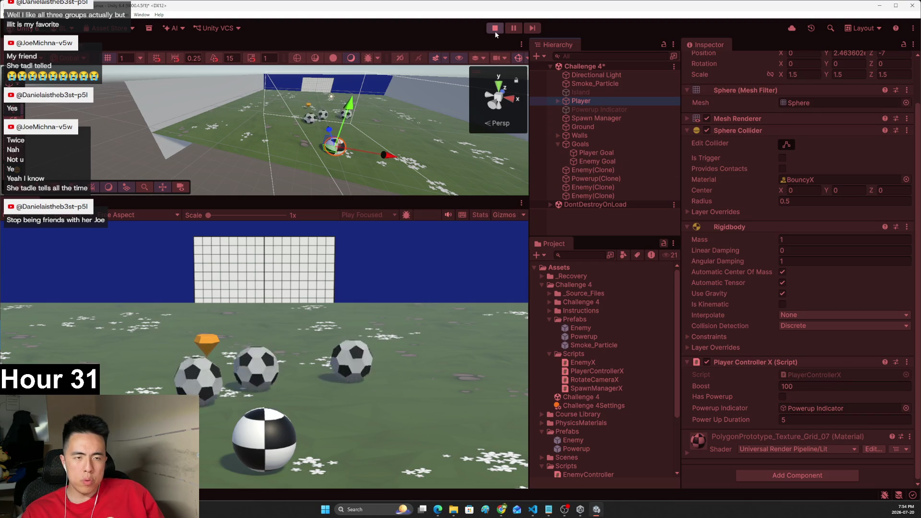
{"action": "key", "text": "alt+Tab"}
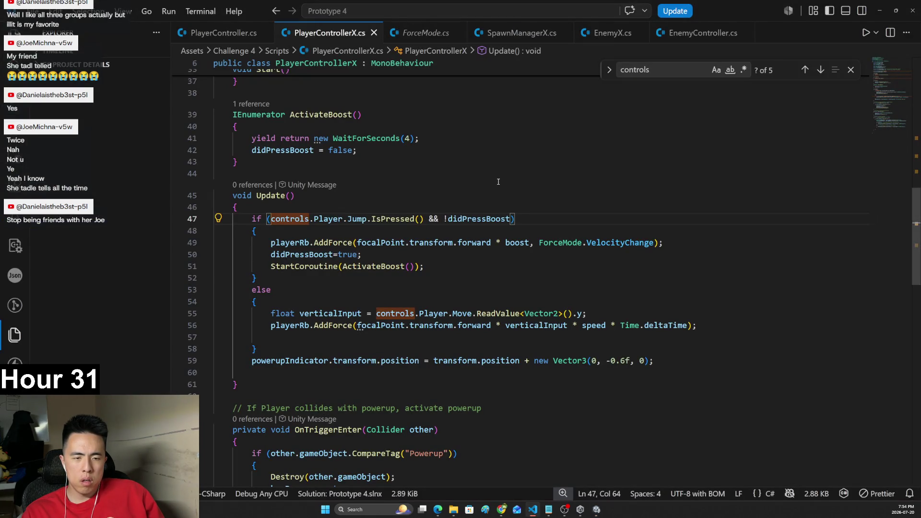
{"action": "key", "text": "alt+Tab"}
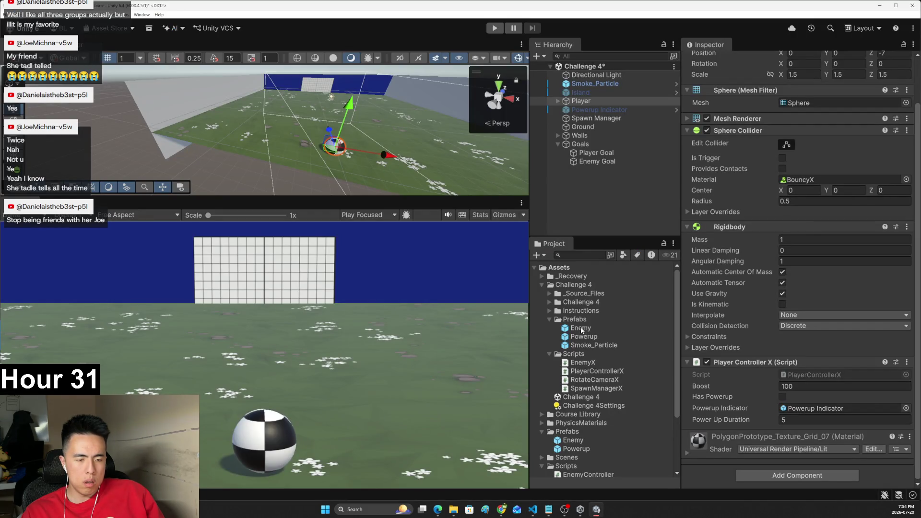
- Inspect the Enemy and Player components, open PlayerControllerX, and set the Player's Inspector Boost to 10
{"action": "left_click", "coordinate": [580, 330]}
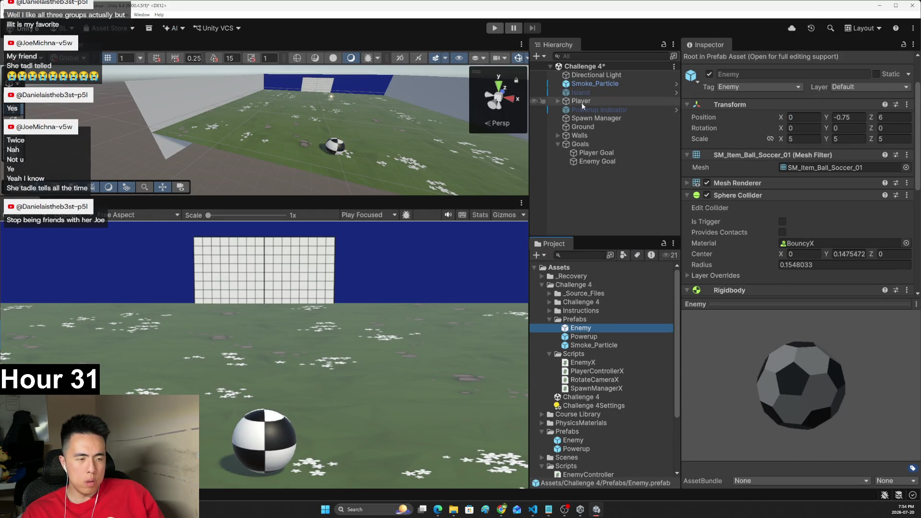
{"action": "left_click", "coordinate": [581, 101]}
{"action": "scroll", "coordinate": [768, 304], "scroll_direction": "down", "scroll_amount": 2}
{"action": "double_click", "coordinate": [785, 377]}
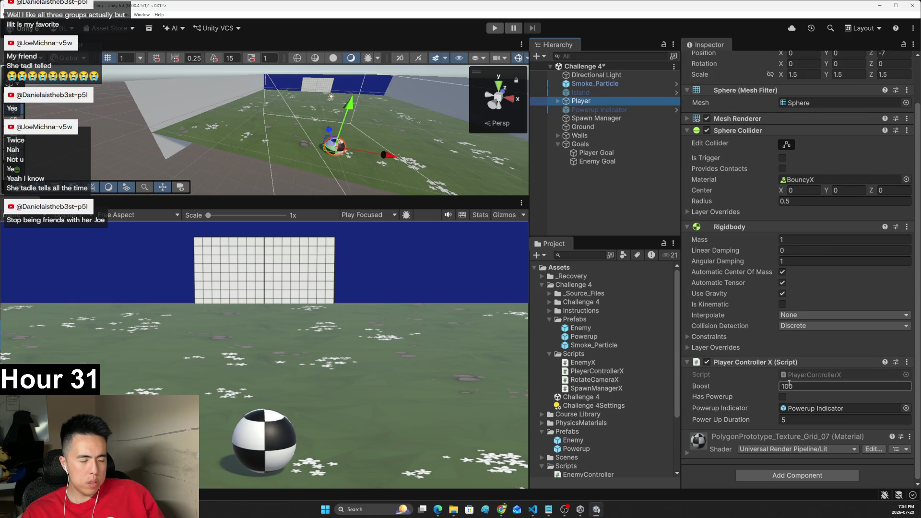
{"action": "scroll", "coordinate": [550, 303], "scroll_direction": "up", "scroll_amount": 7}
{"action": "scroll", "coordinate": [550, 303], "scroll_direction": "up", "scroll_amount": 3}
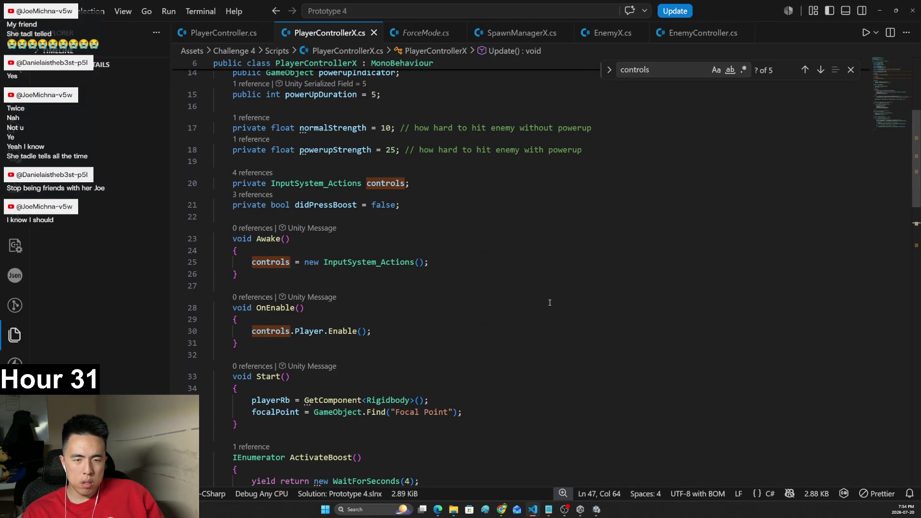
{"action": "key", "text": "alt+Tab"}
{"action": "left_click", "coordinate": [810, 383]}
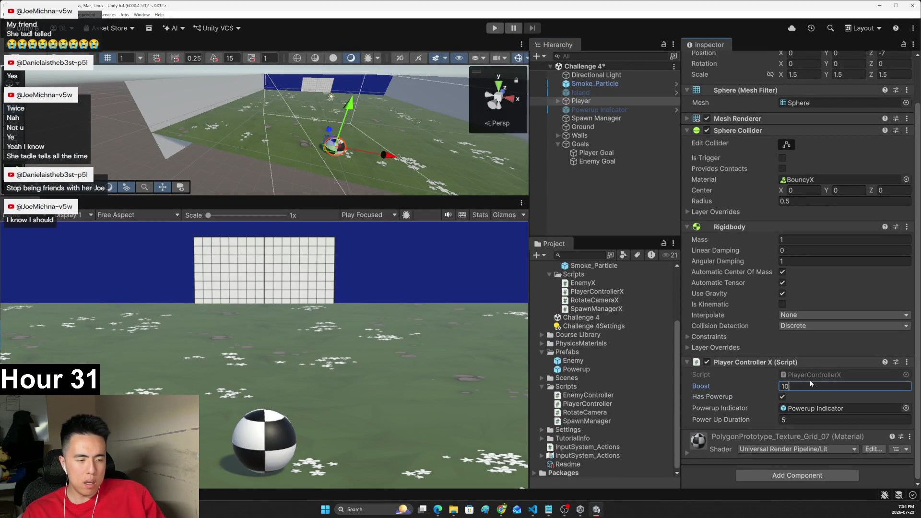
- Play-test with Boost at 10, steering the ball with W, A and D, then stop the game
{"action": "left_click", "coordinate": [494, 28]}
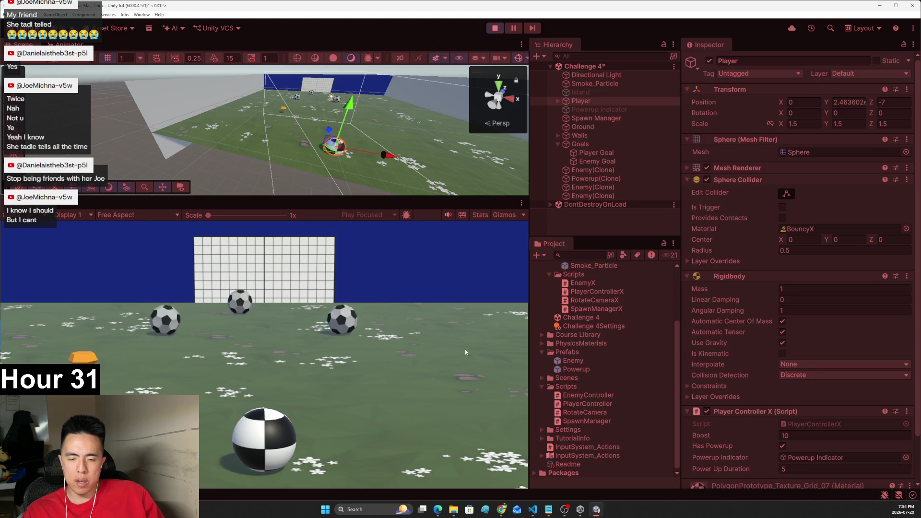
{"action": "key", "text": "w"}
{"action": "key", "text": "d"}
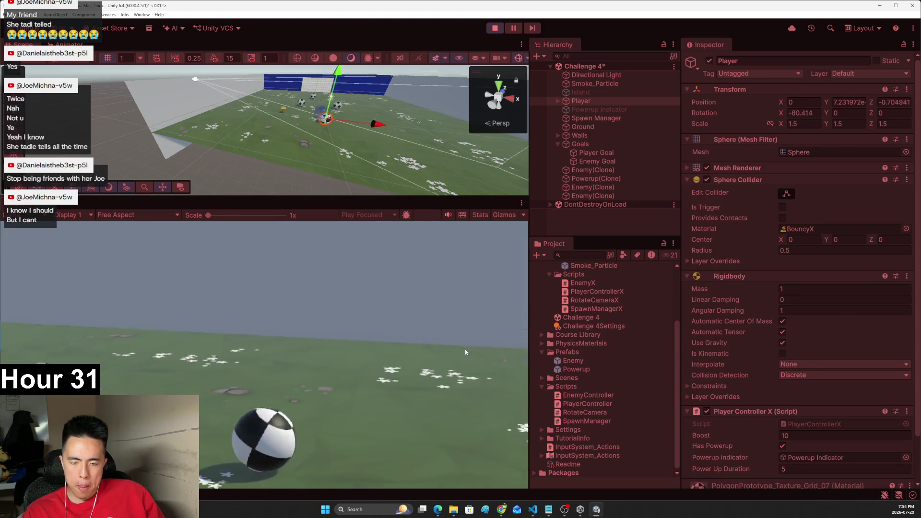
{"action": "key", "text": "a"}
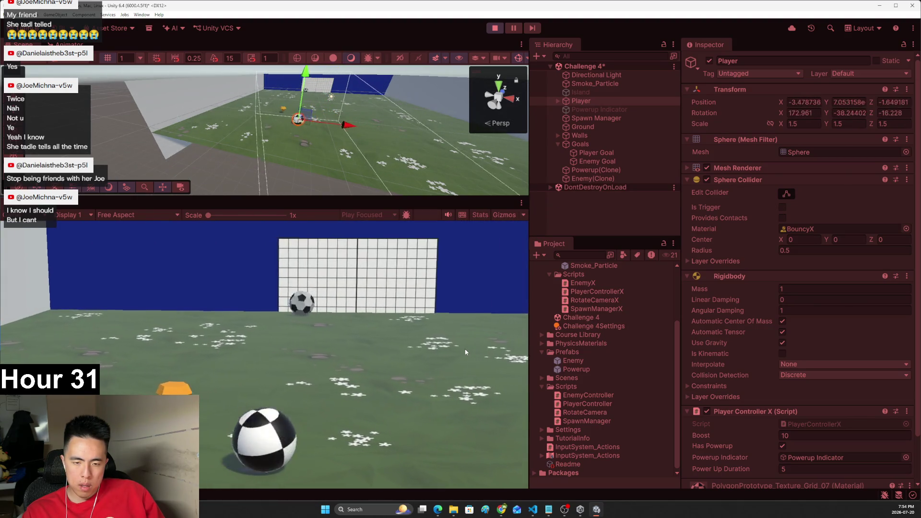
{"action": "key", "text": "a"}
{"action": "key", "text": "d"}
{"action": "key", "text": "d"}
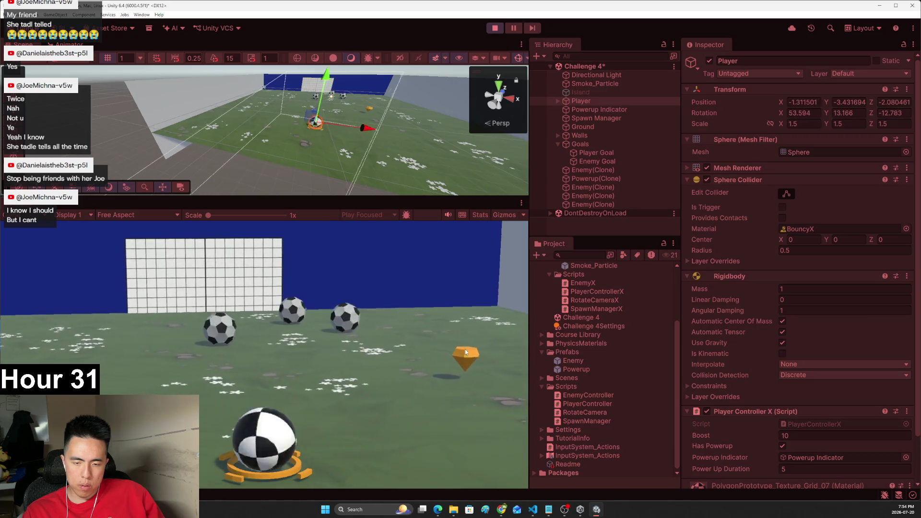
{"action": "key", "text": "a"}
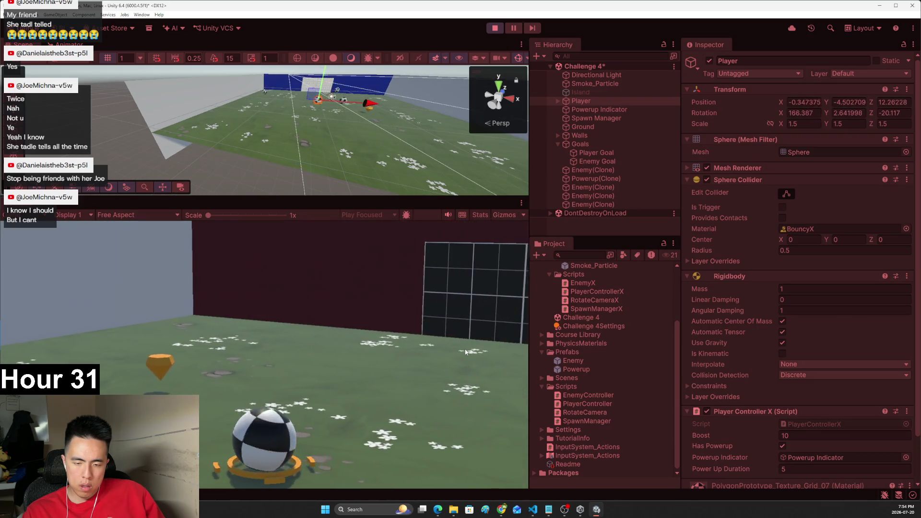
{"action": "key", "text": "d"}
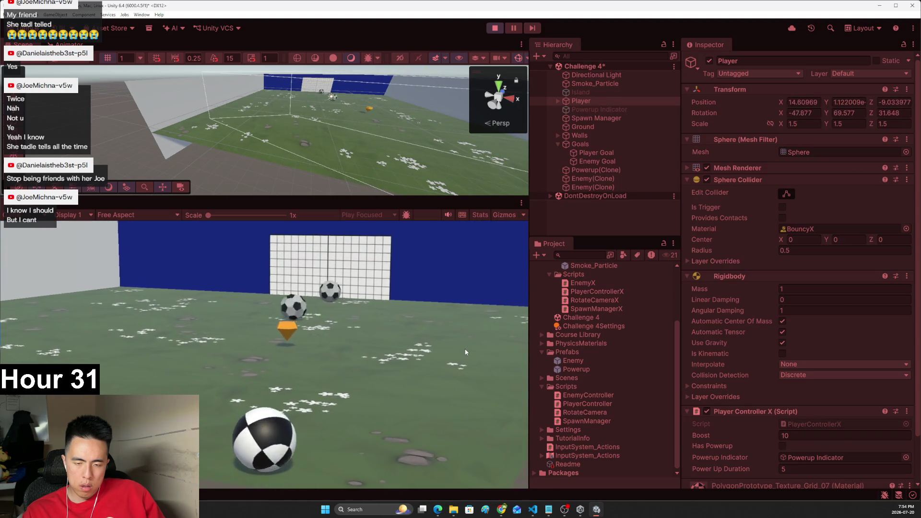
{"action": "key", "text": "a"}
{"action": "key", "text": "d"}
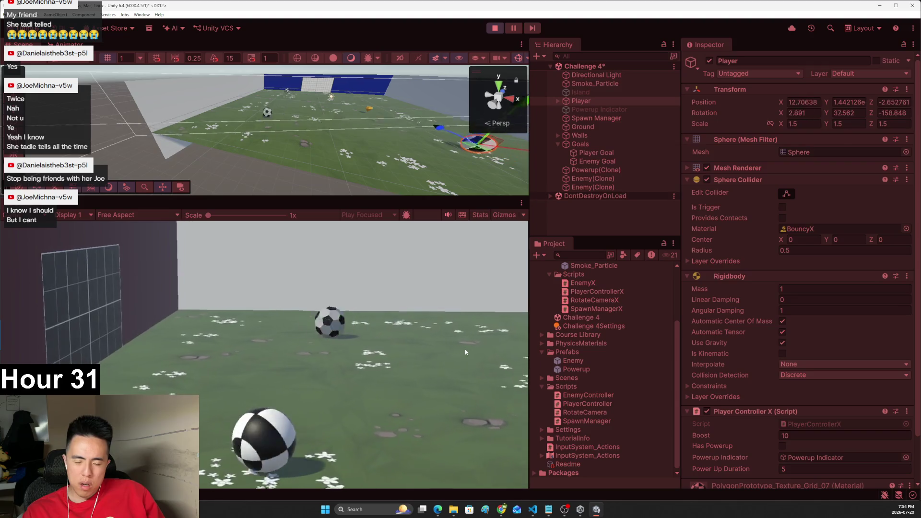
{"action": "left_click", "coordinate": [494, 28]}
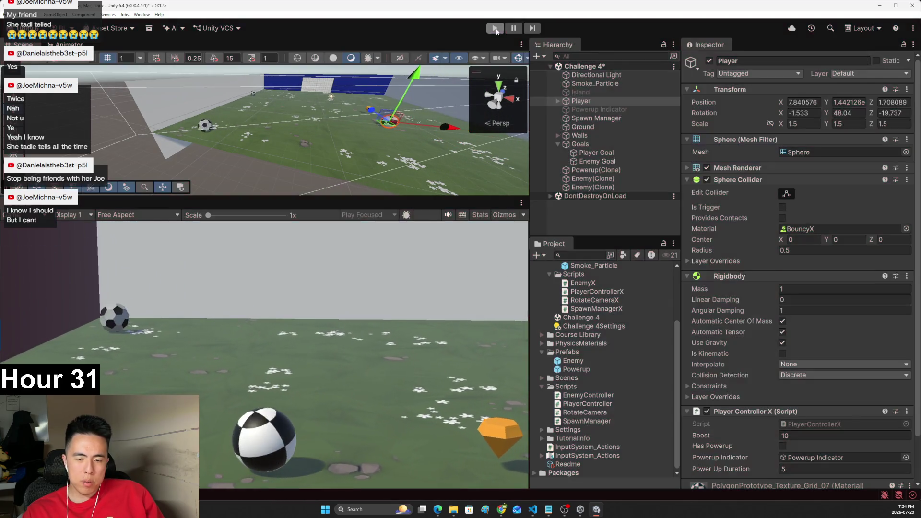
{"action": "key", "text": "alt+Tab"}
{"action": "scroll", "coordinate": [455, 304], "scroll_direction": "down", "scroll_amount": 5}
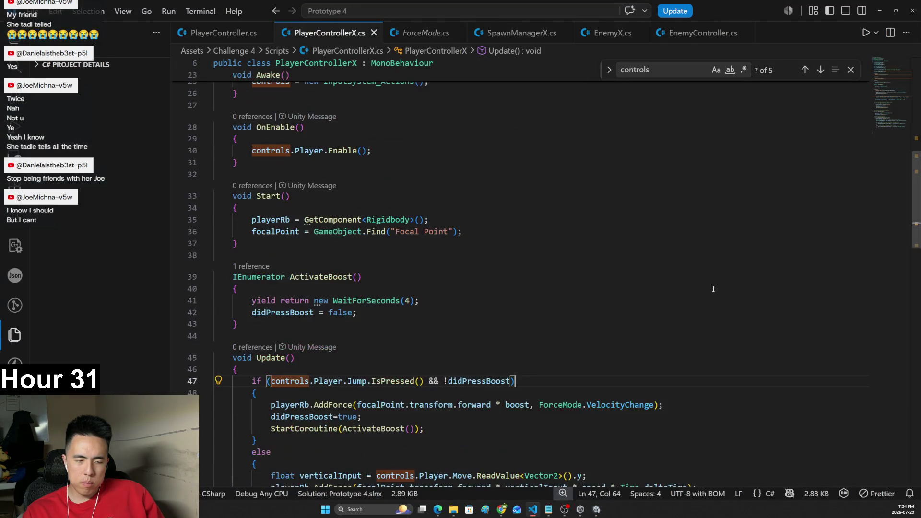
- Replace ForceMode.VelocityChange with ForceMode.Acceleration on line 49 and save the script
{"action": "key", "text": "alt+Tab"}
{"action": "key", "text": "alt+Tab"}
{"action": "mouse_move", "coordinate": [625, 345]}
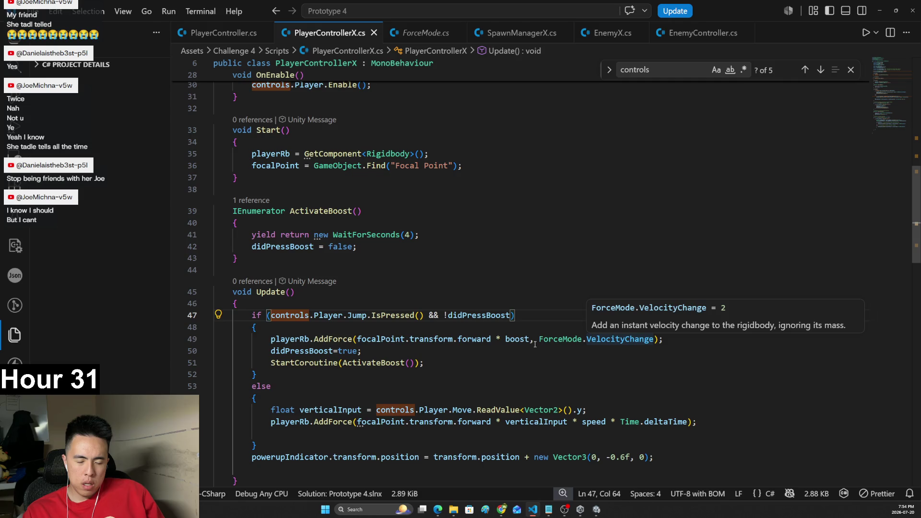
{"action": "double_click", "coordinate": [649, 337]}
{"action": "key", "text": "BackSpace"}
{"action": "key", "text": "BackSpace"}
{"action": "type", "text": "."}
{"action": "key", "text": "Return"}
{"action": "key", "text": "ctrl+s"}
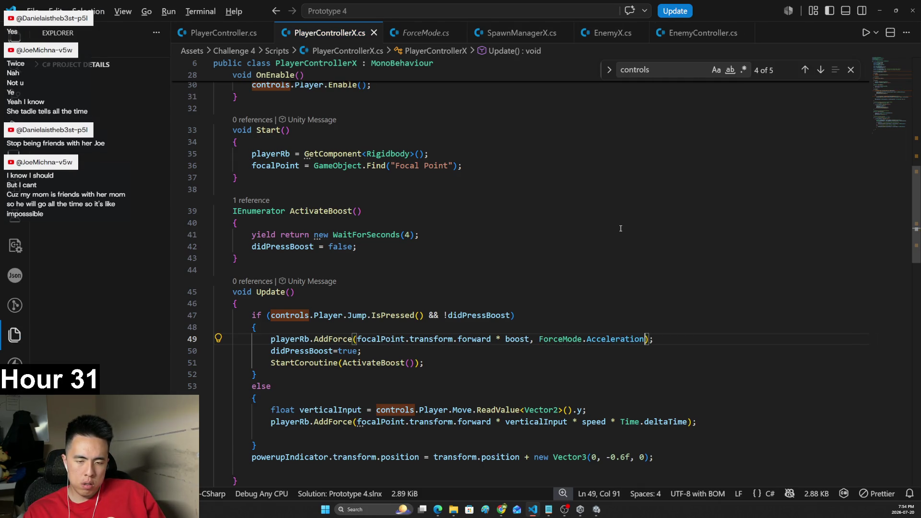
{"action": "key", "text": "alt+Tab"}
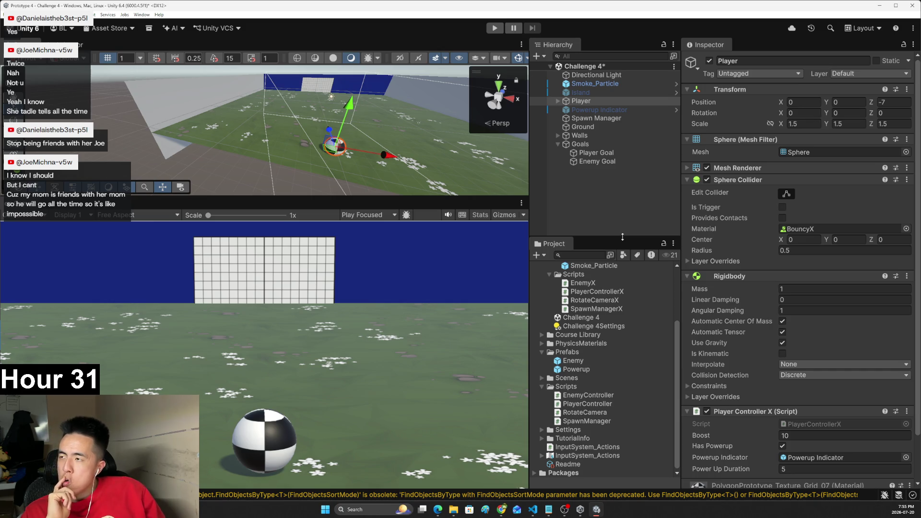
- Play-test the Acceleration boost at Boost 10, swinging the camera back and forth around the goal
{"action": "left_click", "coordinate": [494, 28]}
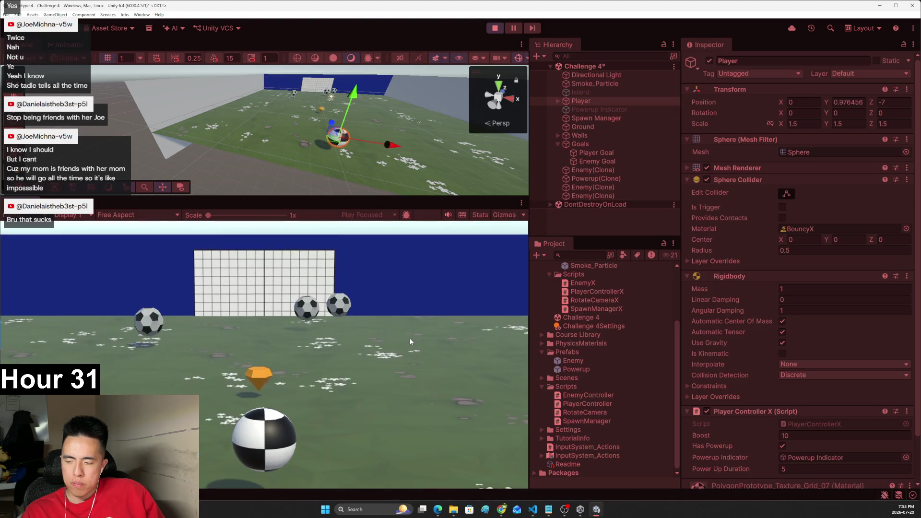
{"action": "key", "text": "Right"}
{"action": "key", "text": "Left"}
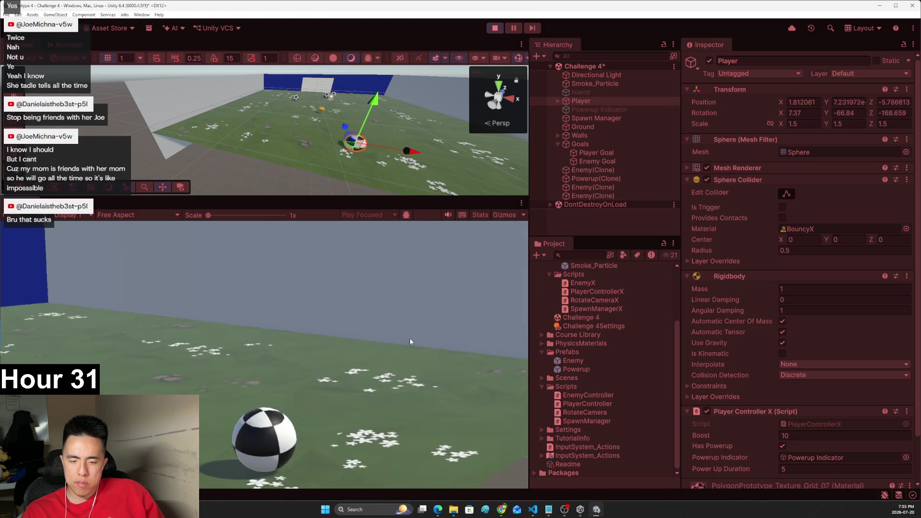
{"action": "key", "text": "Right"}
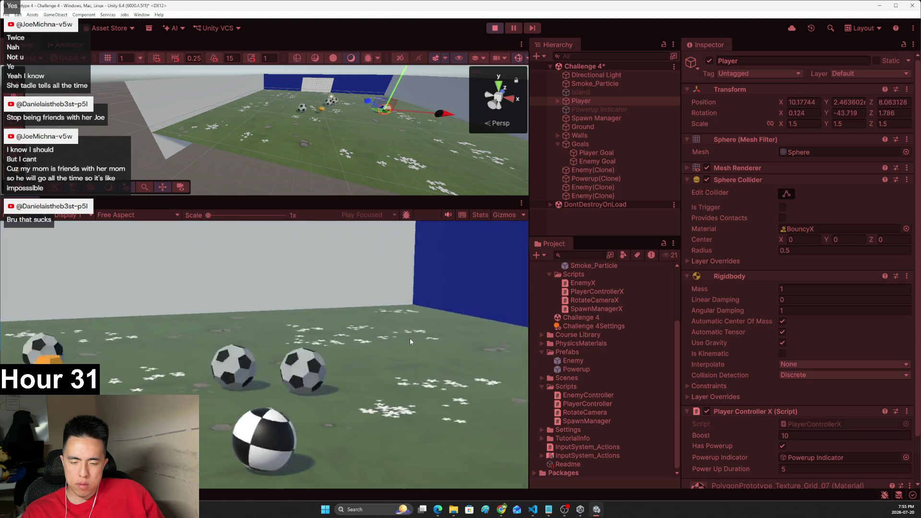
{"action": "key", "text": "Left"}
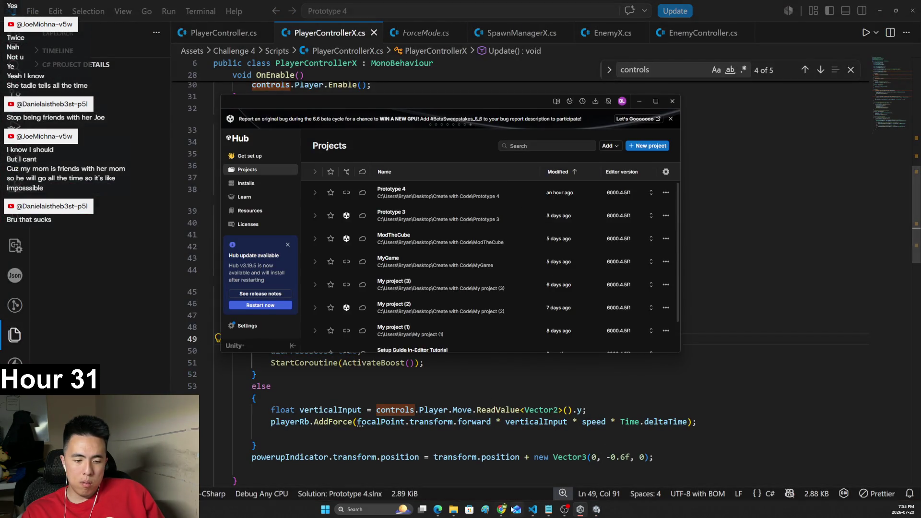
- Ask Gemini why boosting while holding W for normal movement doesn't make the ball go faster
{"action": "mouse_move", "coordinate": [501, 509]}
{"action": "left_click", "coordinate": [482, 464]}
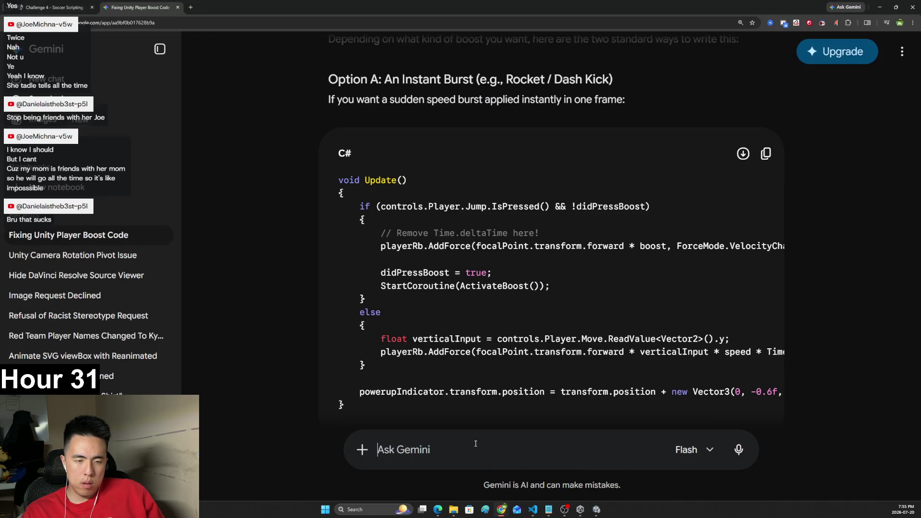
{"action": "mouse_move", "coordinate": [499, 415]}
{"action": "left_mouse_down"}
{"action": "mouse_move", "coordinate": [578, 415]}
{"action": "mouse_move", "coordinate": [520, 421]}
{"action": "left_mouse_up"}
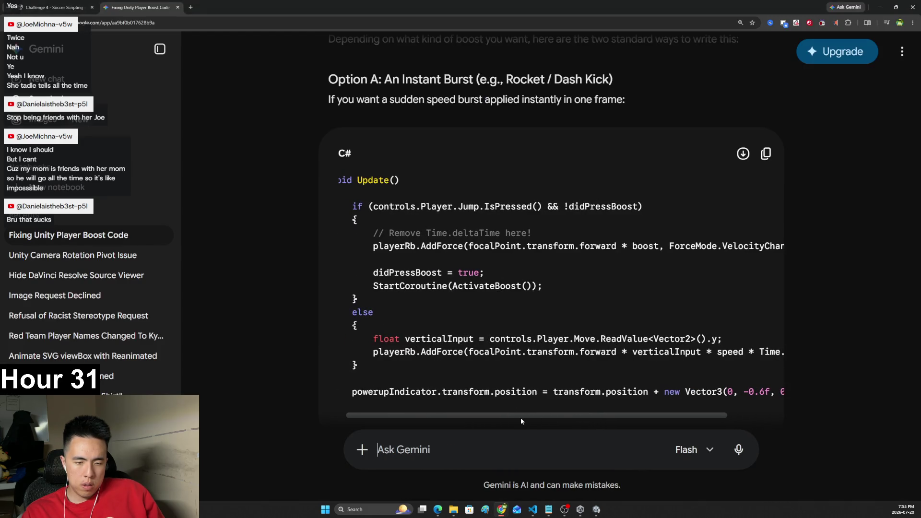
{"action": "type", "text": "whe"}
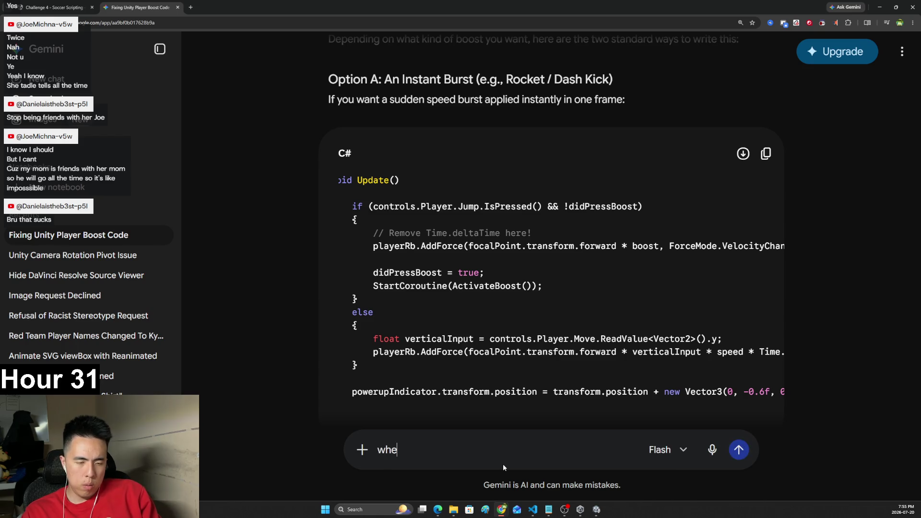
{"action": "type", "text": "n I change it"}
{"action": "key", "text": "ctrl+a"}
{"action": "type", "text": "but when I"}
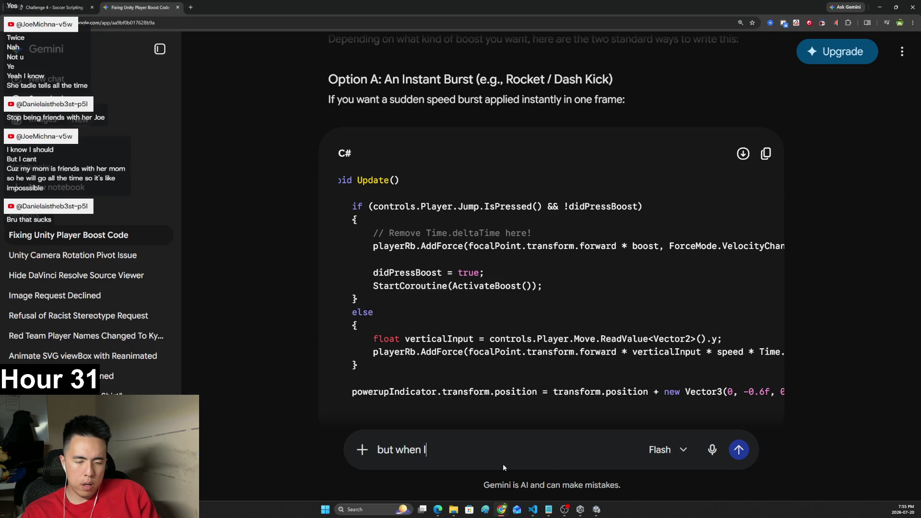
{"action": "type", "text": " hold down W for"}
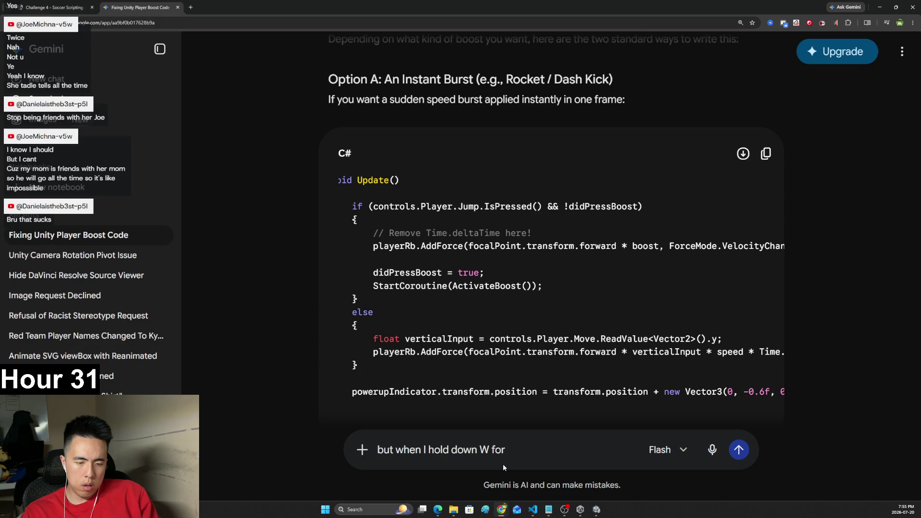
{"action": "type", "text": "normal "}
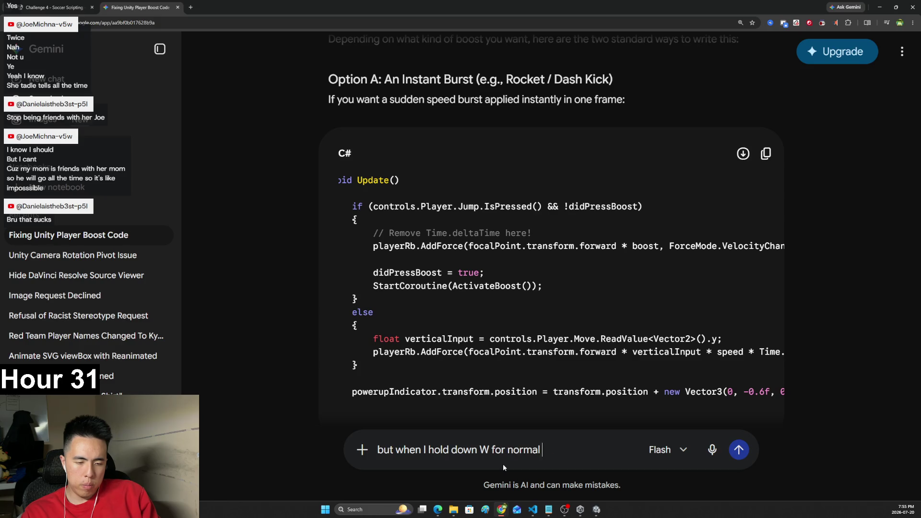
{"action": "type", "text": "movement and press boost it shoul"}
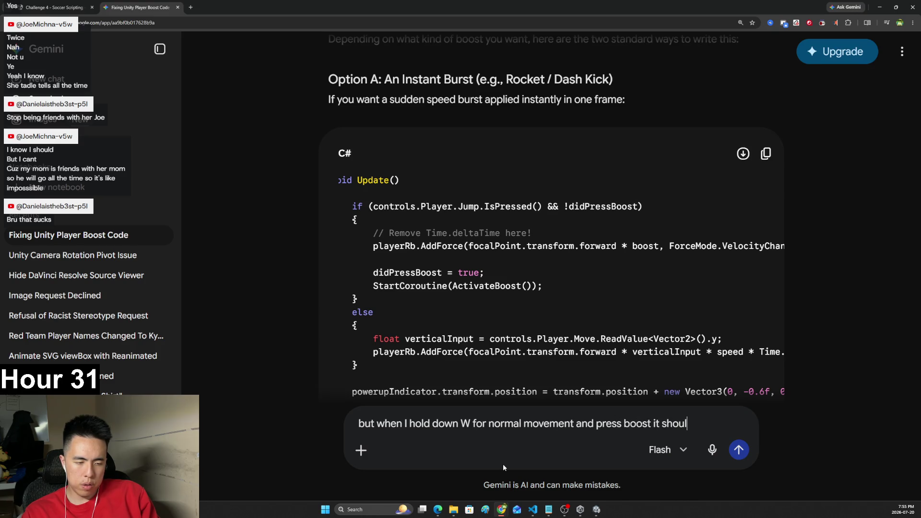
{"action": "type", "text": "d go faster buts"}
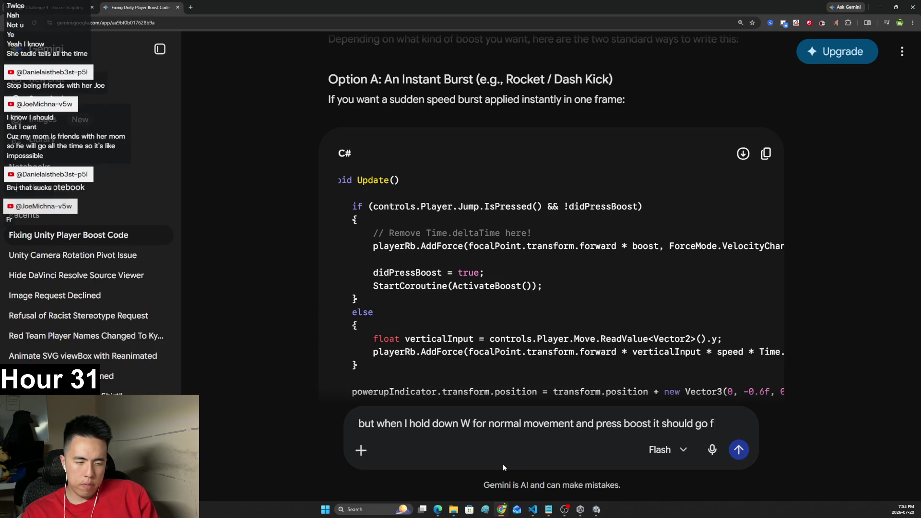
{"action": "key", "text": "BackSpace"}
{"action": "key", "text": "BackSpace"}
{"action": "type", "text": "its not"}
{"action": "key", "text": "Return"}
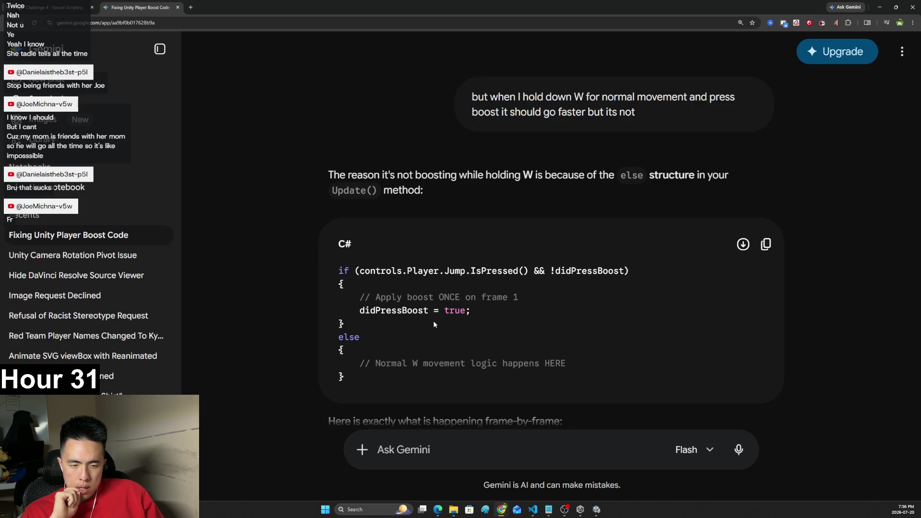
- Read through Gemini's explanation blaming the else structure in Update()
{"action": "left_click_drag", "start_coordinate": [403, 298], "coordinate": [452, 298]}
{"action": "left_click", "coordinate": [484, 318]}
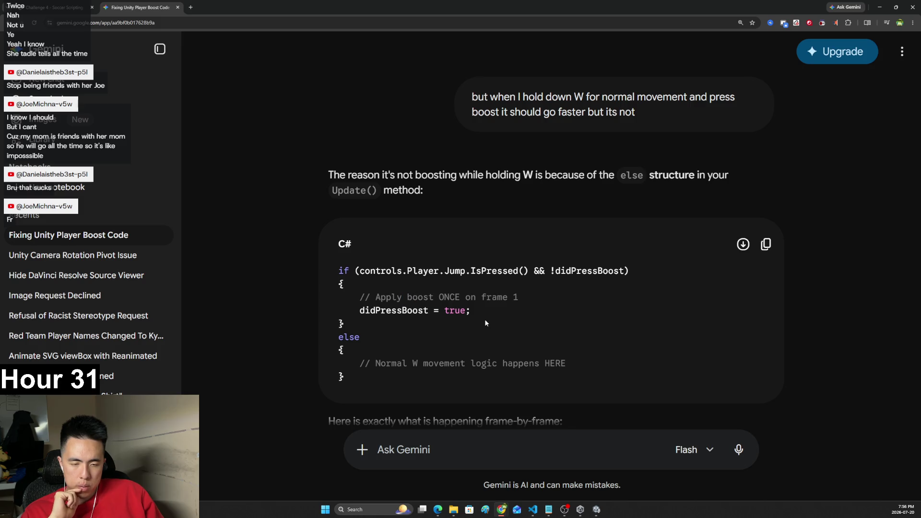
{"action": "scroll", "coordinate": [504, 322], "scroll_direction": "down", "scroll_amount": 1}
{"action": "scroll", "coordinate": [504, 324], "scroll_direction": "down", "scroll_amount": 2}
{"action": "scroll", "coordinate": [575, 299], "scroll_direction": "up", "scroll_amount": 2}
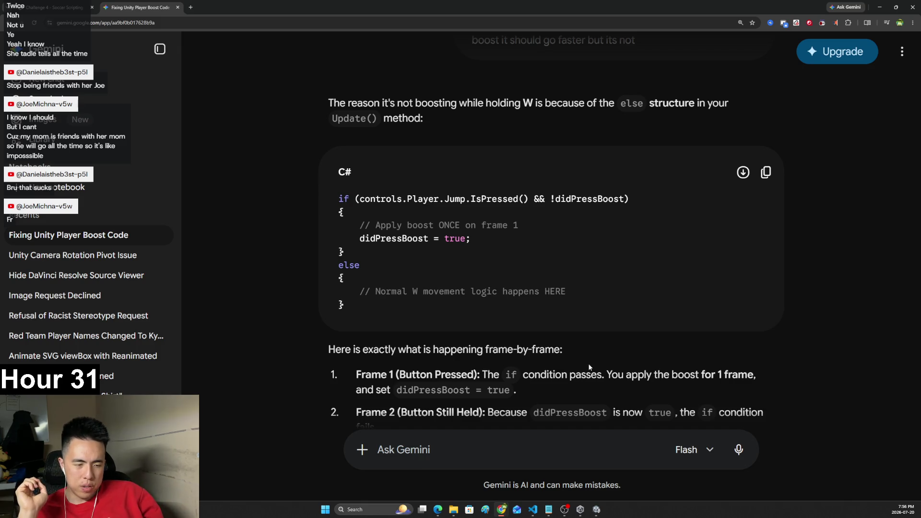
{"action": "left_click_drag", "start_coordinate": [593, 376], "coordinate": [605, 377]}
{"action": "scroll", "coordinate": [603, 341], "scroll_direction": "down", "scroll_amount": 2}
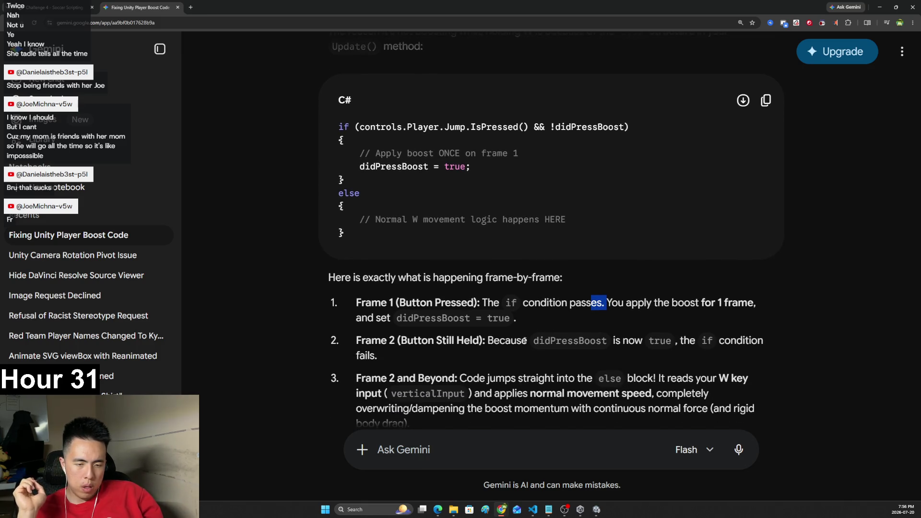
- Scroll to How to Fix It and copy the suggested C# Update() code
{"action": "left_click_drag", "start_coordinate": [505, 340], "coordinate": [535, 341]}
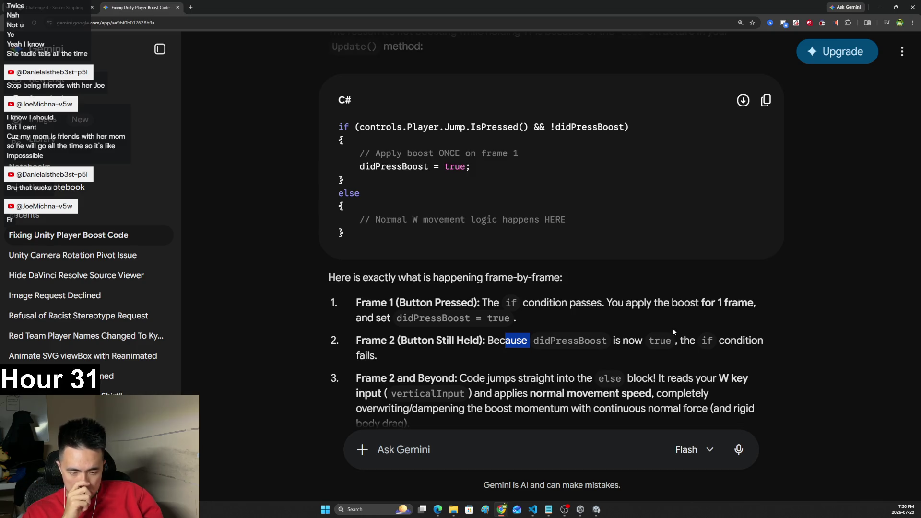
{"action": "scroll", "coordinate": [672, 328], "scroll_direction": "down", "scroll_amount": 4}
{"action": "scroll", "coordinate": [665, 319], "scroll_direction": "down", "scroll_amount": 4}
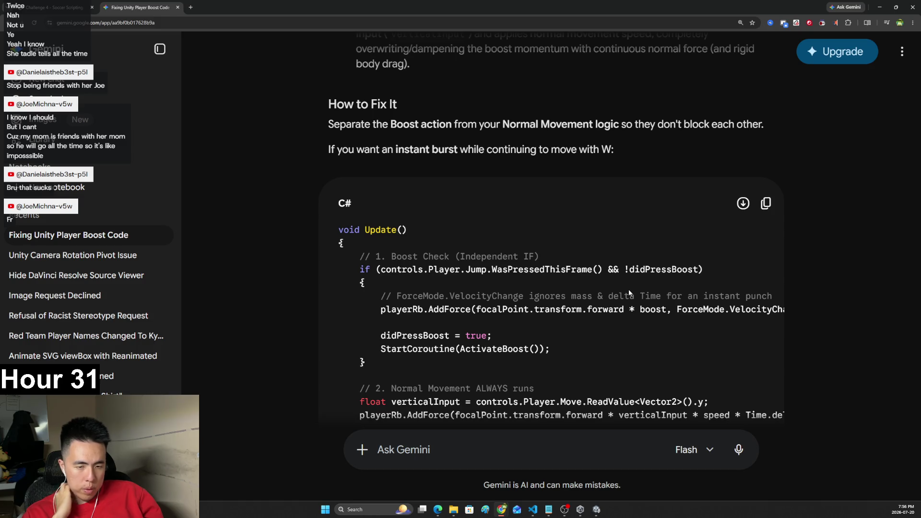
{"action": "scroll", "coordinate": [629, 294], "scroll_direction": "down", "scroll_amount": 2}
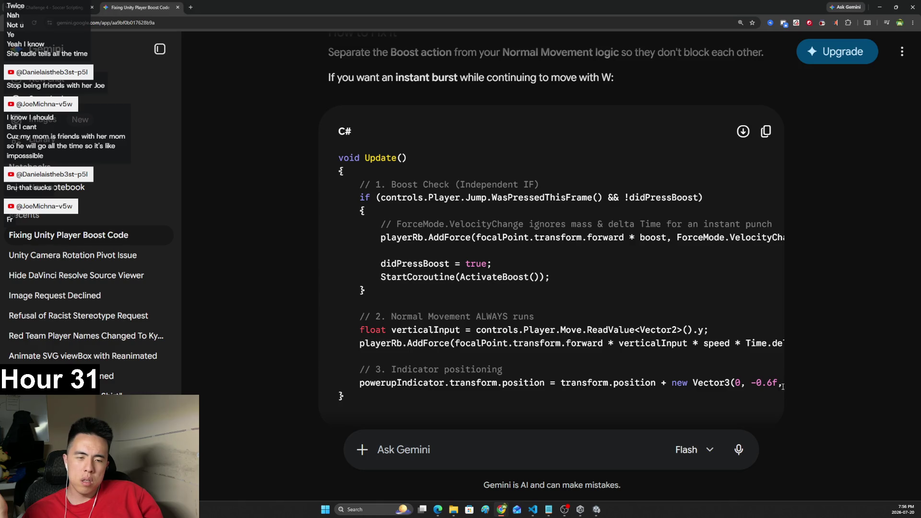
{"action": "left_click", "coordinate": [765, 131]}
{"action": "key", "text": "alt+Tab"}
{"action": "key", "text": "alt+Tab"}
- Replace the old Update() in PlayerControllerX.cs with Gemini's code, save, and return to Unity
{"action": "key", "text": "ctrl+z"}
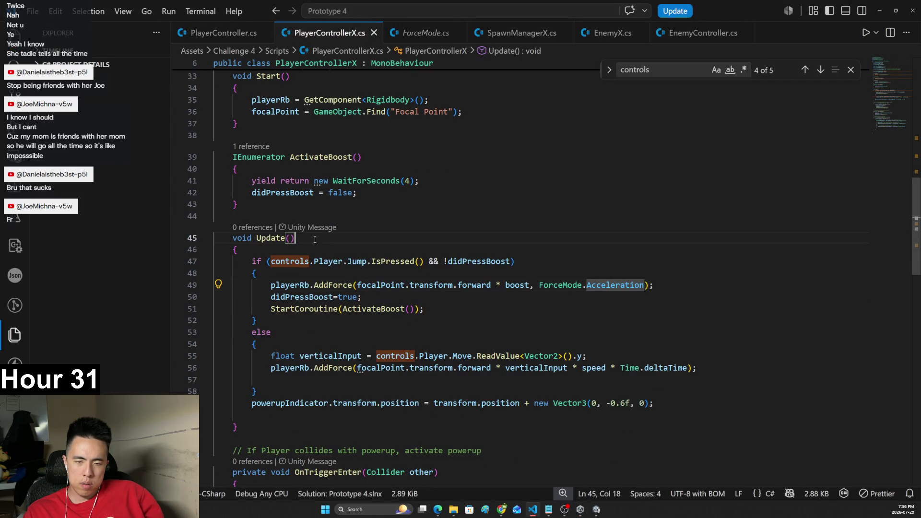
{"action": "left_click_drag", "start_coordinate": [269, 421], "coordinate": [235, 239]}
{"action": "left_click", "coordinate": [238, 280]}
{"action": "left_click_drag", "start_coordinate": [235, 426], "coordinate": [216, 237]}
{"action": "key", "text": "ctrl+v"}
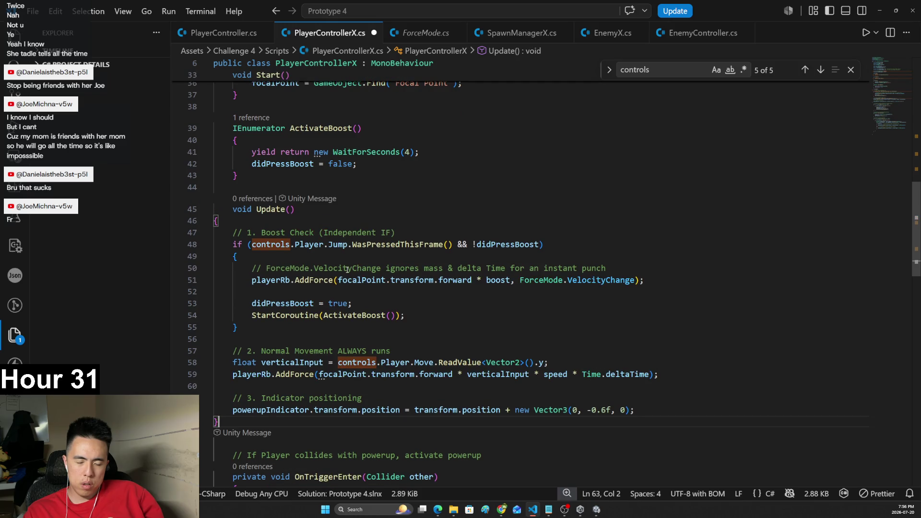
{"action": "key", "text": "ctrl+s"}
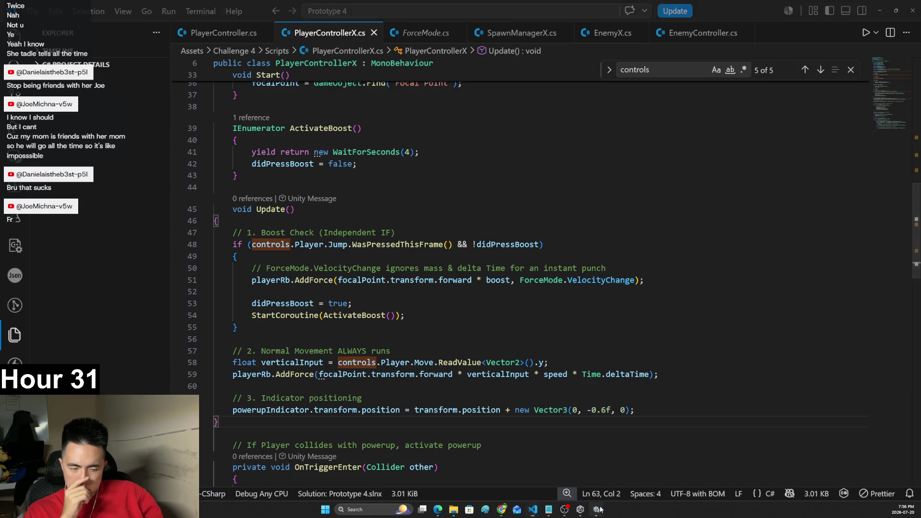
{"action": "left_click", "coordinate": [596, 509]}
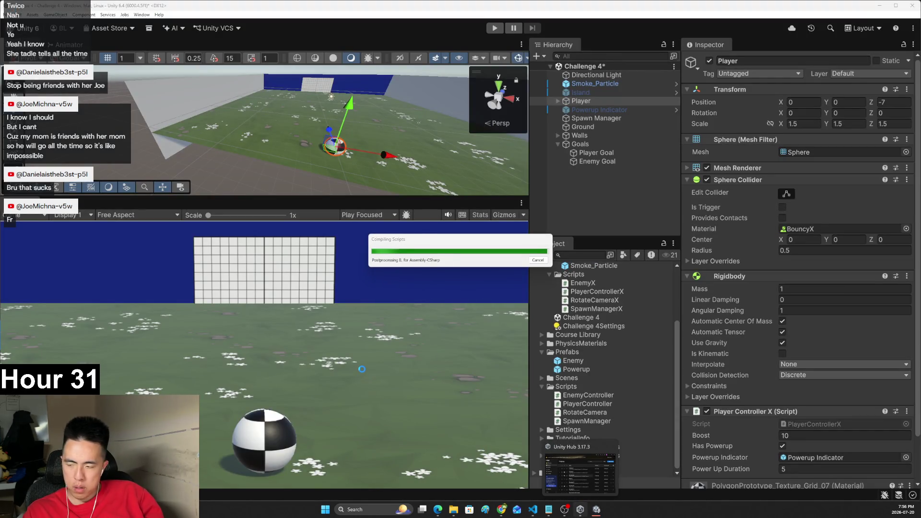
- Play-test the rewritten Update(), rolling the ball forward and boosting while moving, then stop
{"action": "left_click", "coordinate": [495, 27]}
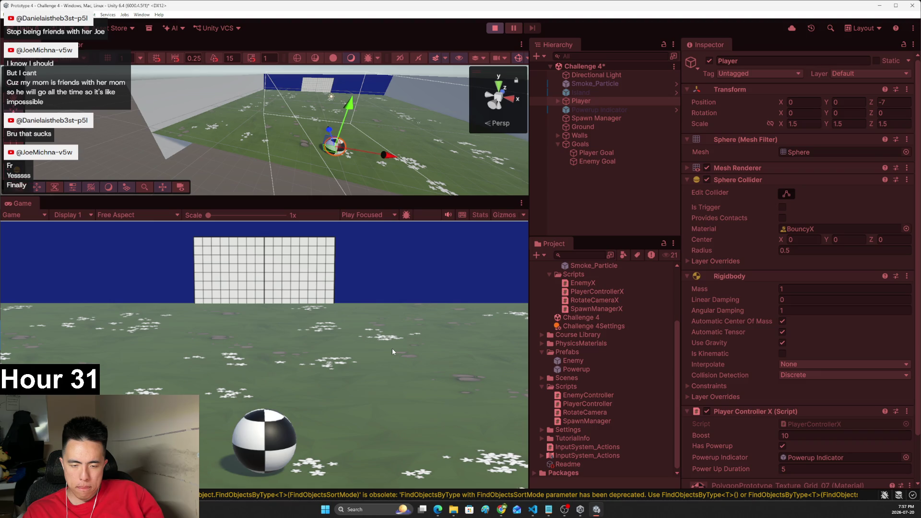
{"action": "key", "text": "w"}
{"action": "key", "text": "d"}
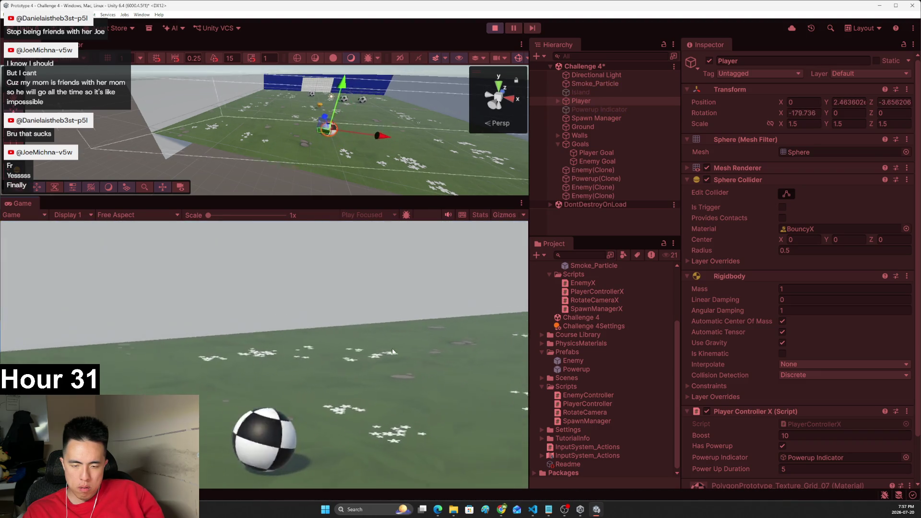
{"action": "key", "text": "d"}
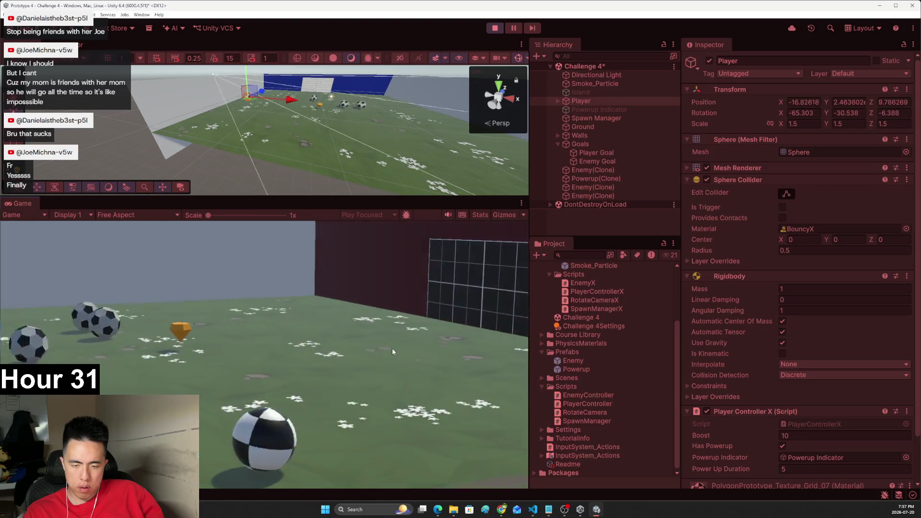
{"action": "key", "text": "d"}
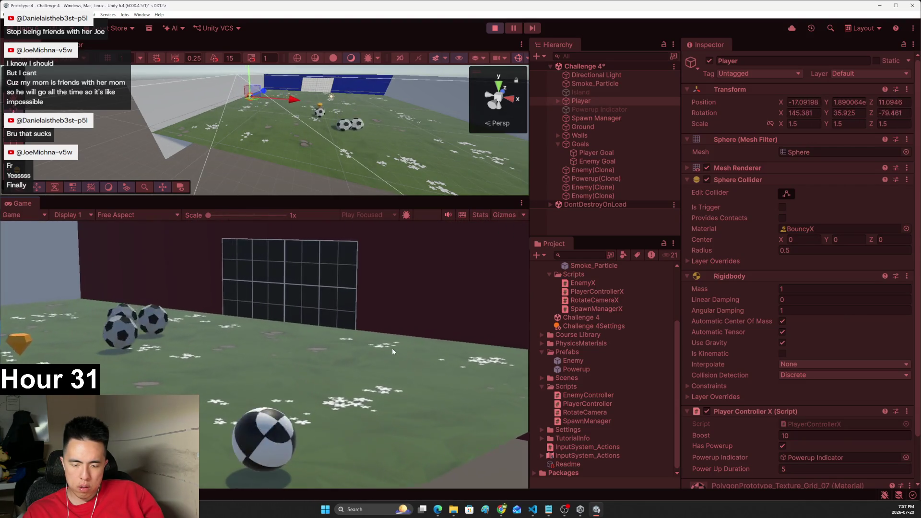
{"action": "key", "text": "a"}
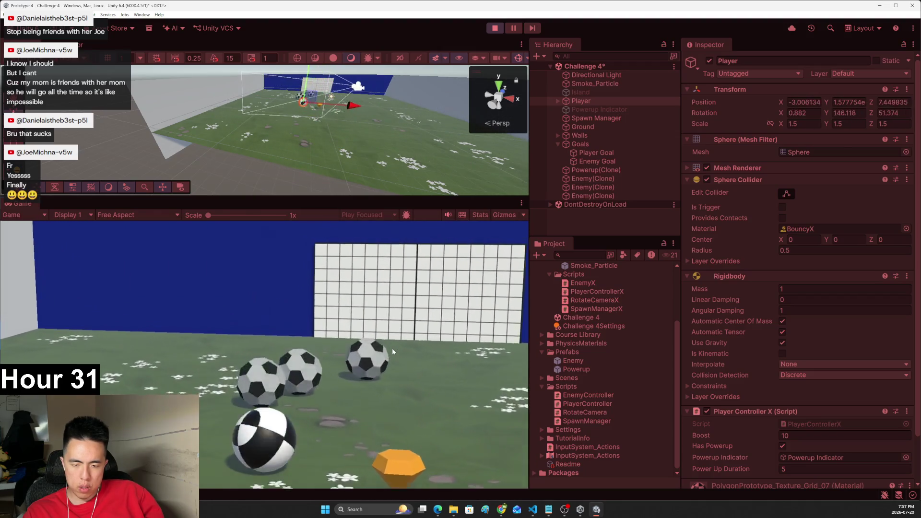
{"action": "key", "text": "d"}
{"action": "key", "text": "a"}
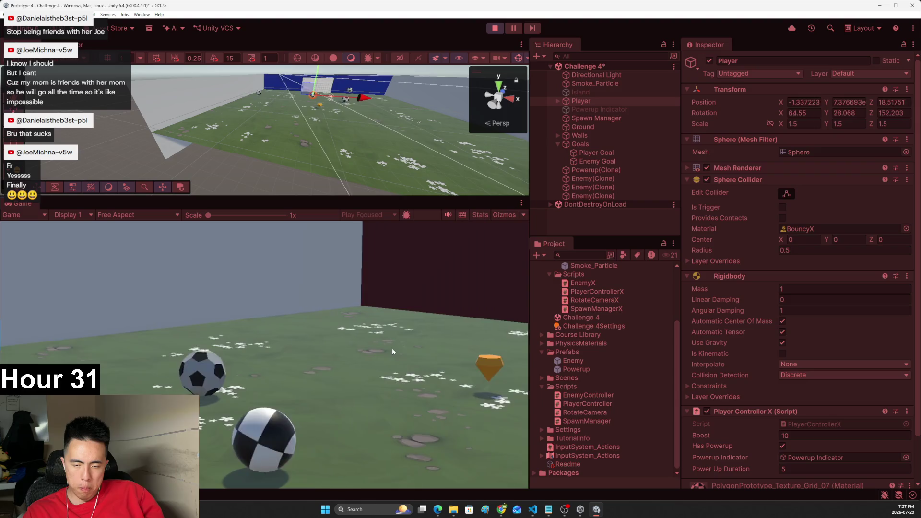
{"action": "key", "text": "d"}
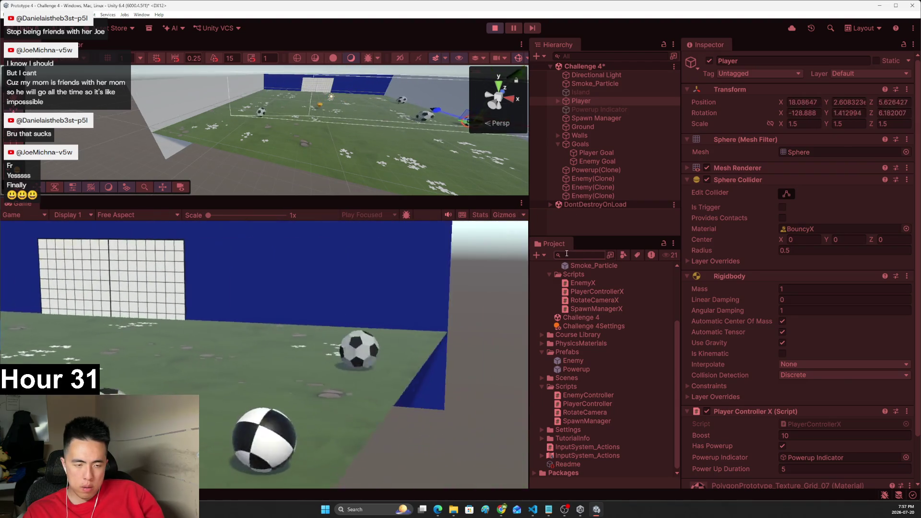
{"action": "left_click", "coordinate": [495, 28]}
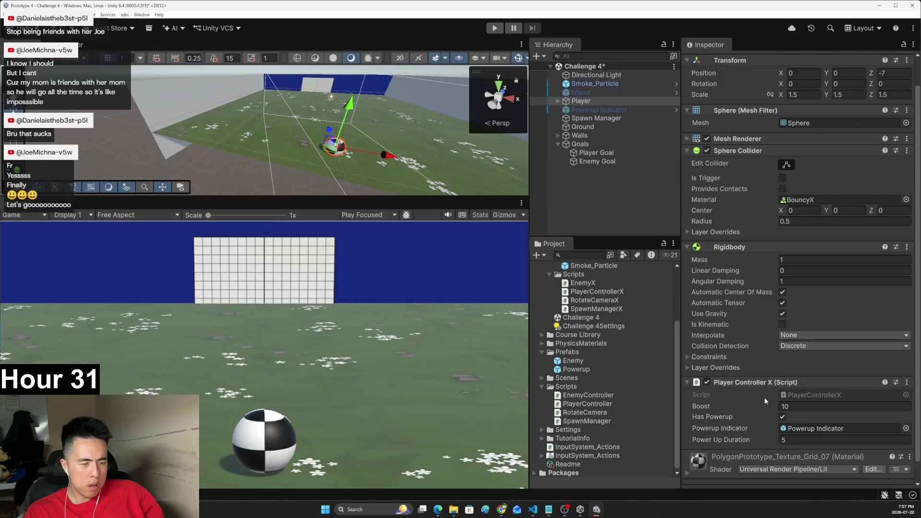
- Set the Player's Boost in Player Controller X to 30 and start the game again
{"action": "key", "text": "alt+Tab"}
{"action": "key", "text": "alt+Tab"}
{"action": "left_click", "coordinate": [605, 101]}
{"action": "scroll", "coordinate": [723, 241], "scroll_direction": "down", "scroll_amount": 3}
{"action": "left_click", "coordinate": [787, 387]}
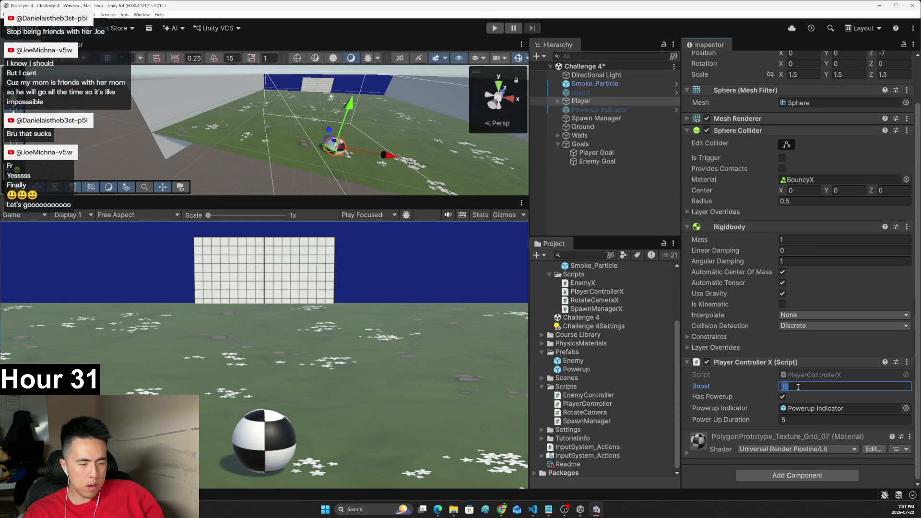
{"action": "type", "text": "30"}
{"action": "key", "text": "ctrl+p"}
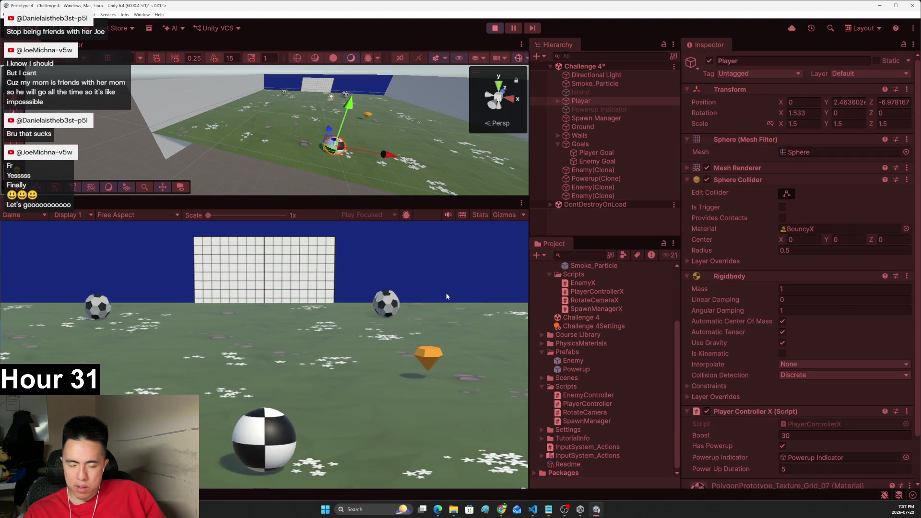
- Drive the ball around the field, boosting toward the goal at Boost 30, then stop the run
{"action": "key", "text": "w"}
{"action": "key", "text": "a"}
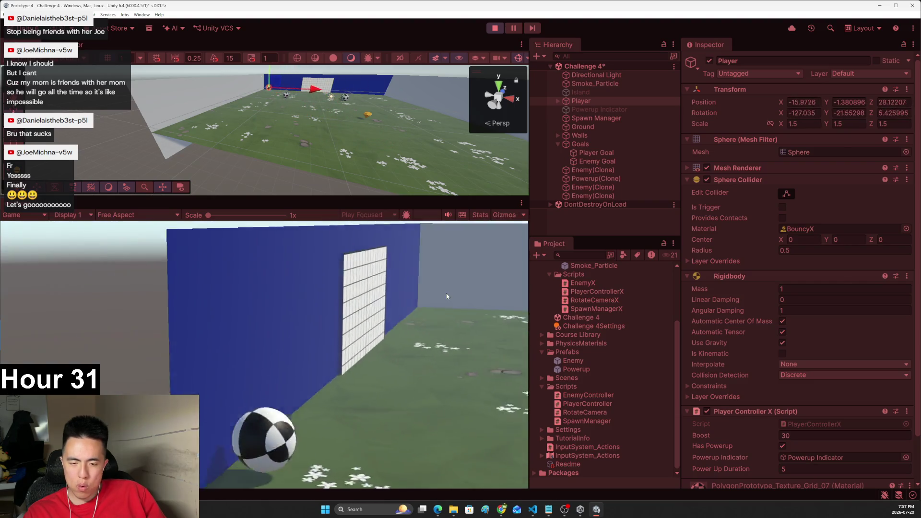
{"action": "key", "text": "d"}
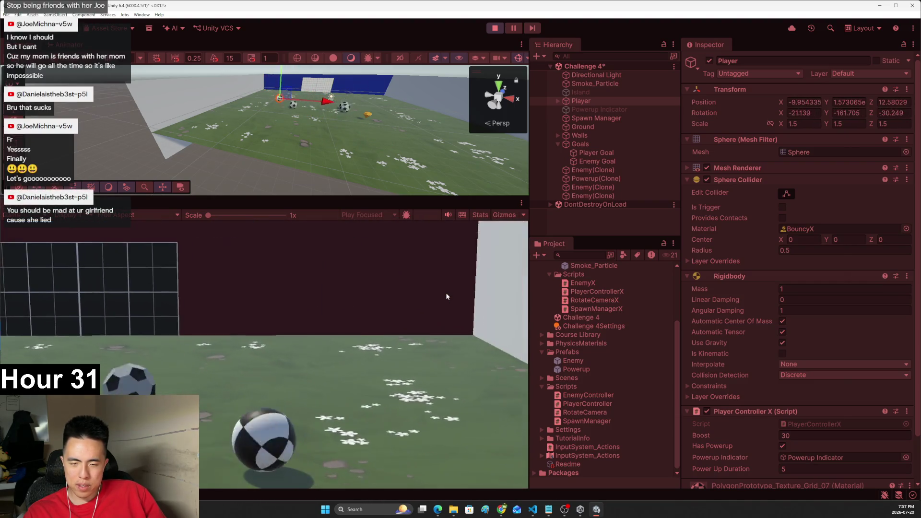
{"action": "key", "text": "d"}
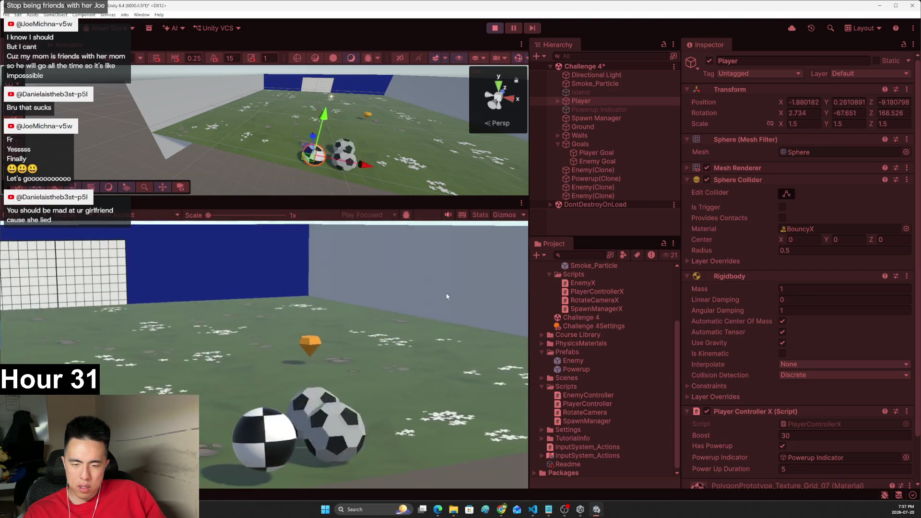
{"action": "key", "text": "a"}
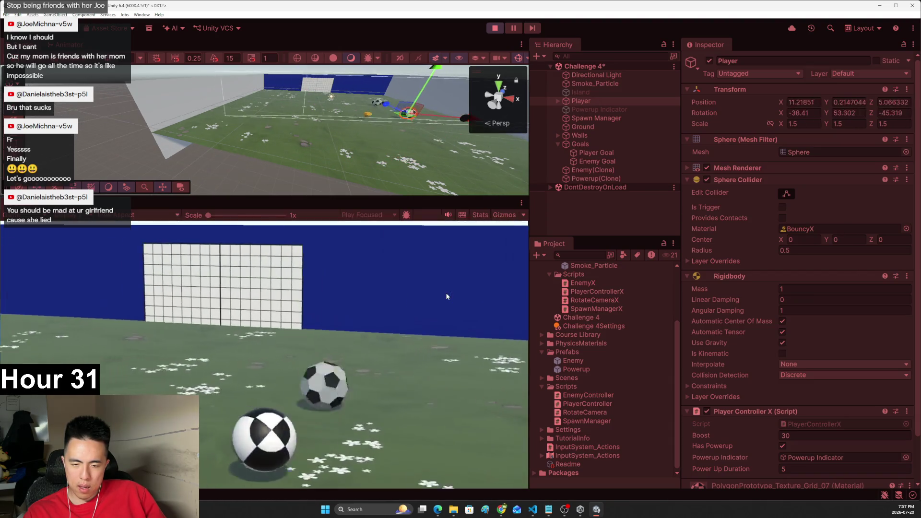
{"action": "key", "text": "a"}
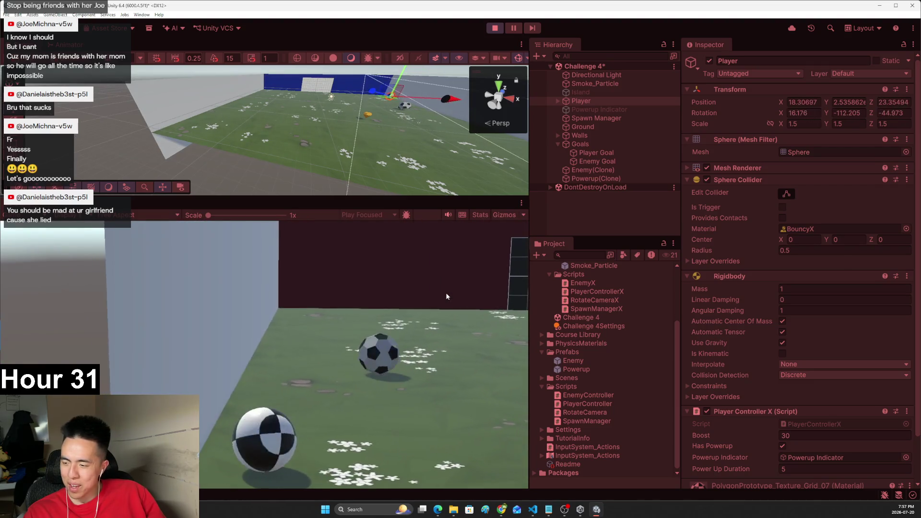
{"action": "key", "text": "d"}
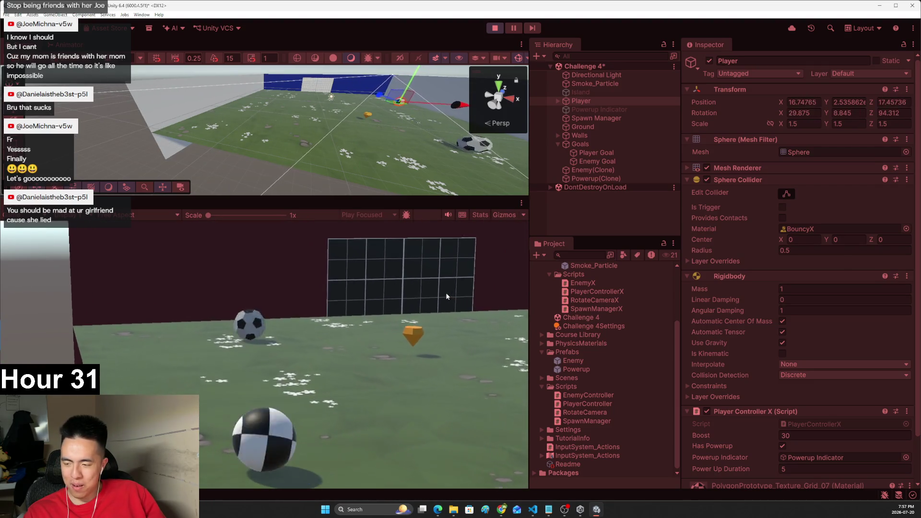
{"action": "key", "text": "w"}
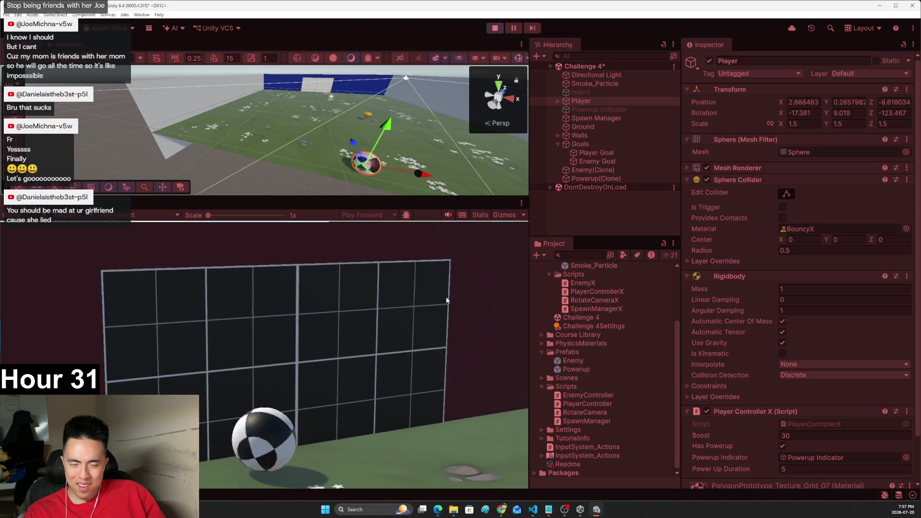
{"action": "left_click", "coordinate": [495, 28]}
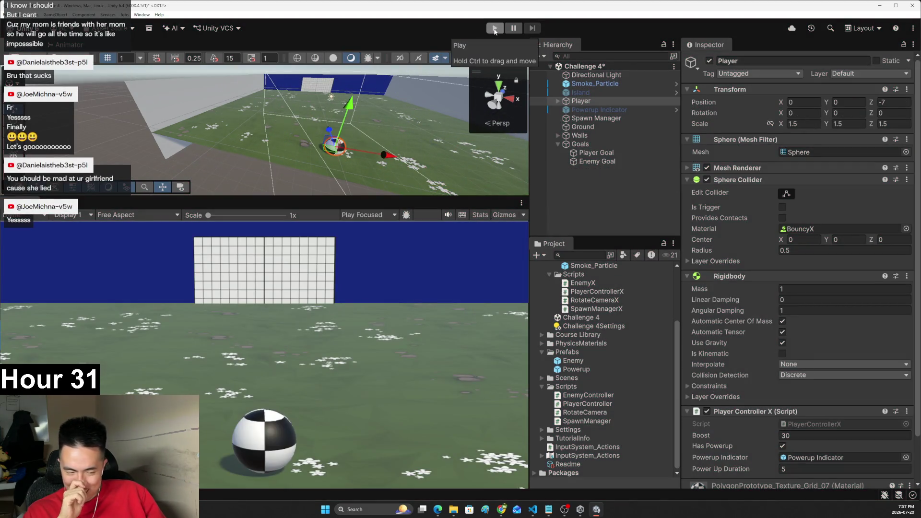
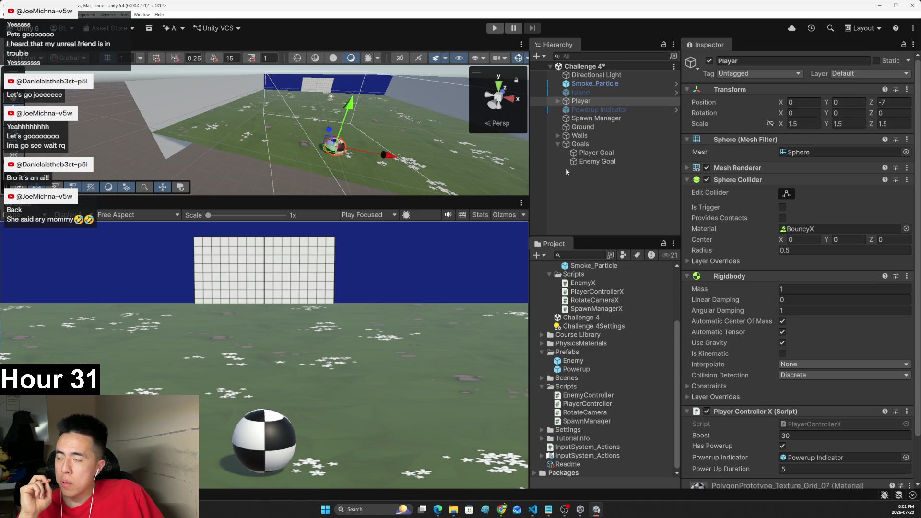
- Collapse the Challenge 4 subfolders in the Project window and peek into PhysicsMaterials
{"action": "scroll", "coordinate": [611, 338], "scroll_direction": "up", "scroll_amount": 5}
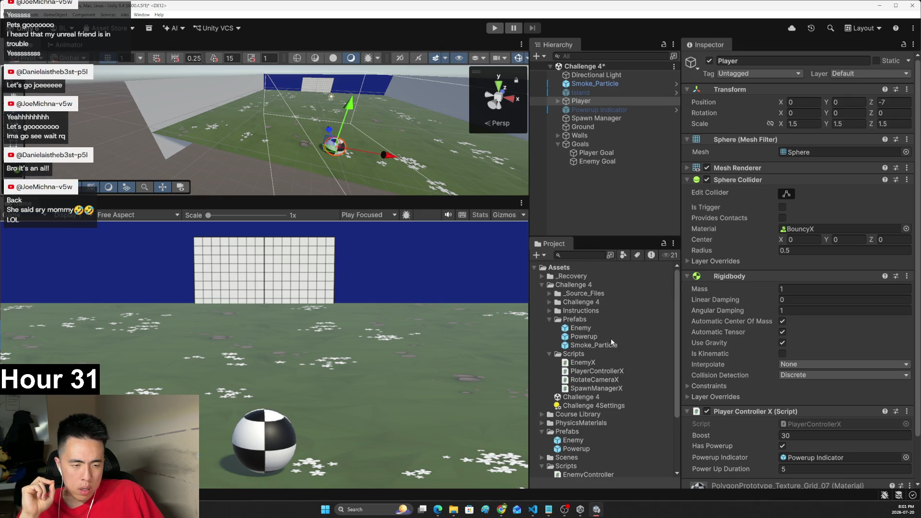
{"action": "left_click", "coordinate": [549, 302]}
{"action": "left_click", "coordinate": [549, 302]}
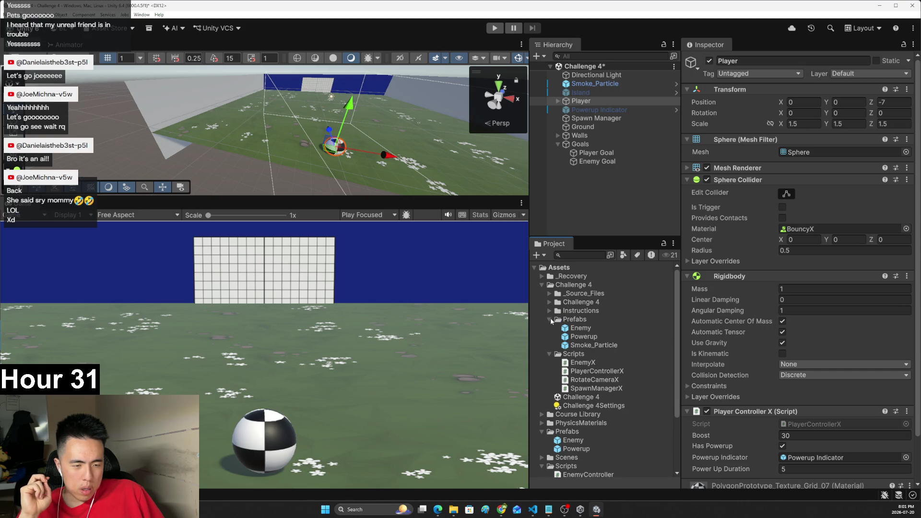
{"action": "left_click", "coordinate": [550, 318]}
{"action": "left_click", "coordinate": [550, 329]}
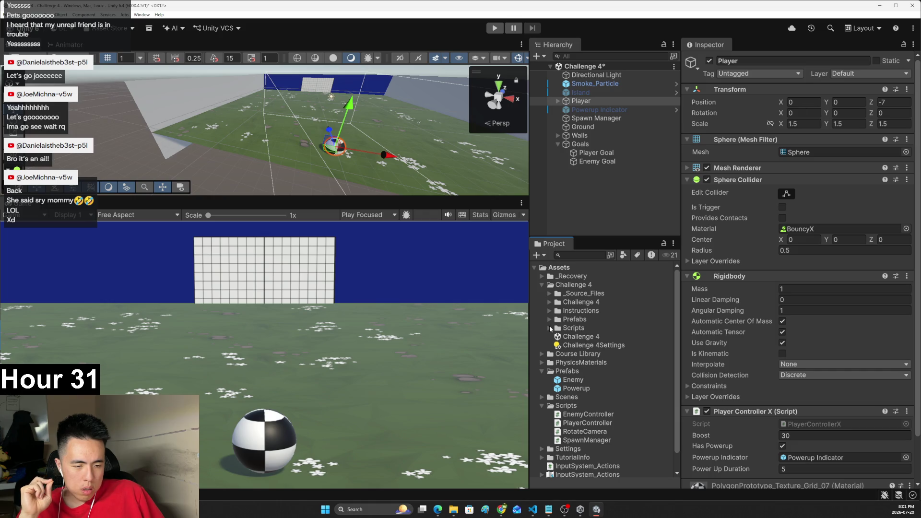
{"action": "left_click", "coordinate": [541, 362]}
{"action": "left_click", "coordinate": [540, 362]}
- Browse Course Library, then select Smoke_Particle in Challenge 4 Prefabs to view its Particle System
{"action": "left_click", "coordinate": [542, 355]}
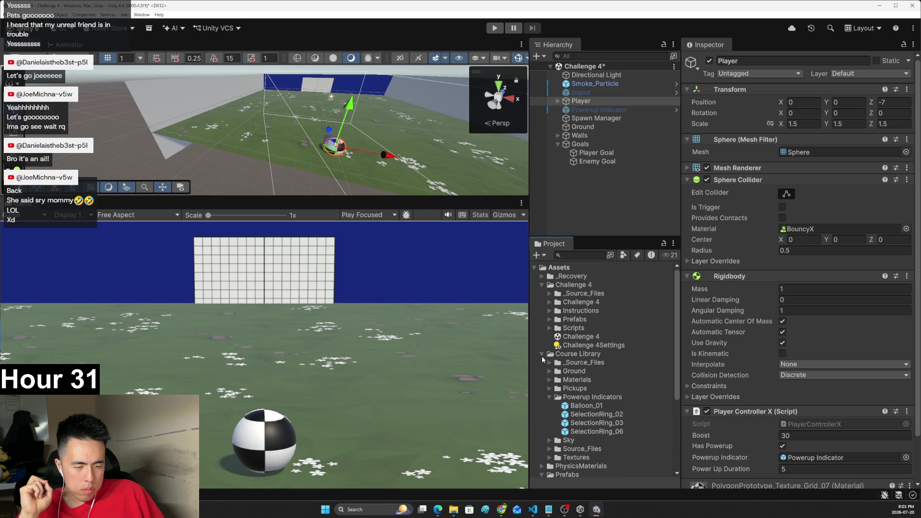
{"action": "scroll", "coordinate": [552, 382], "scroll_direction": "down", "scroll_amount": 2}
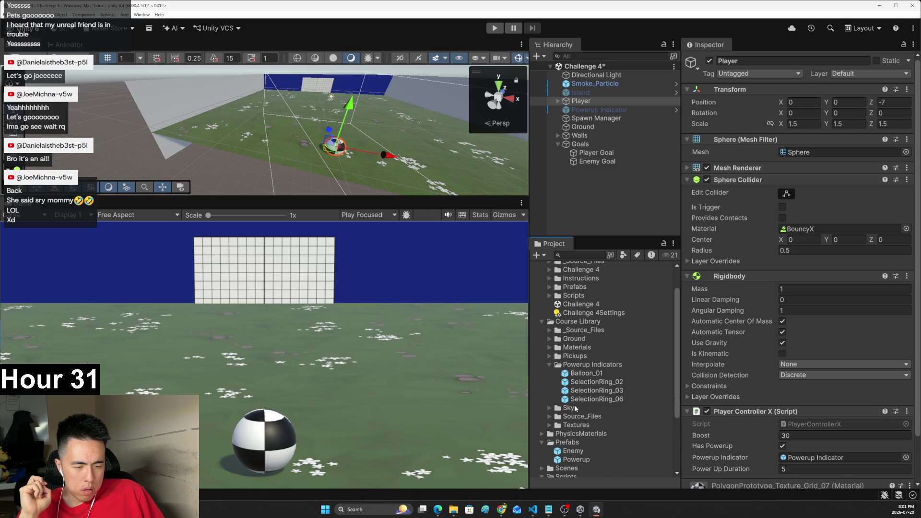
{"action": "left_click", "coordinate": [550, 365]}
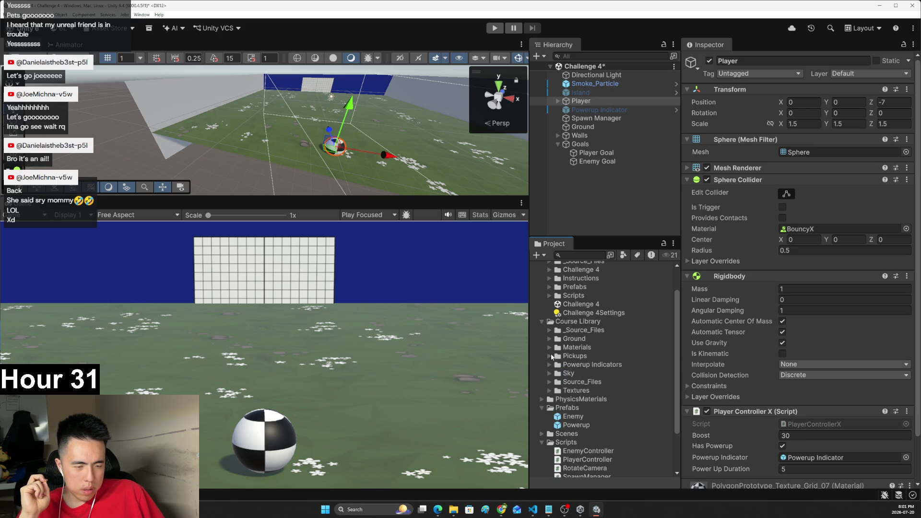
{"action": "scroll", "coordinate": [552, 356], "scroll_direction": "up", "scroll_amount": 2}
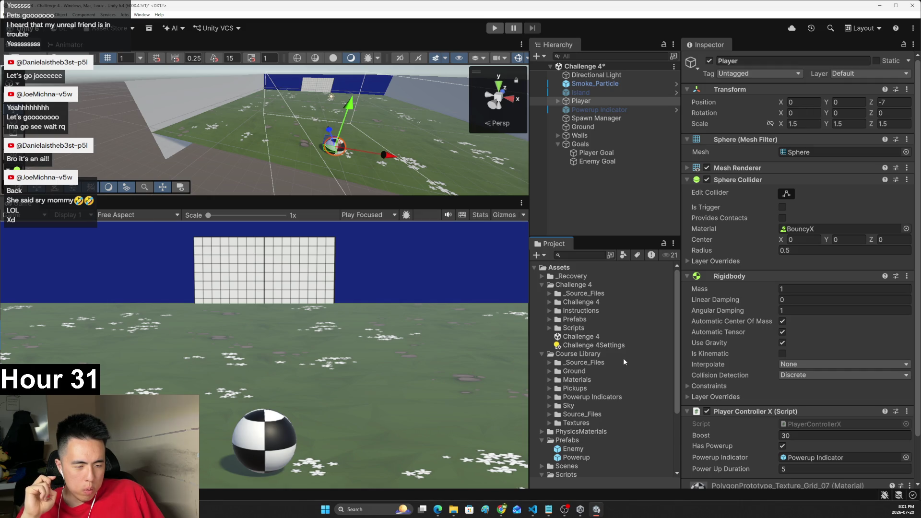
{"action": "left_click", "coordinate": [549, 319]}
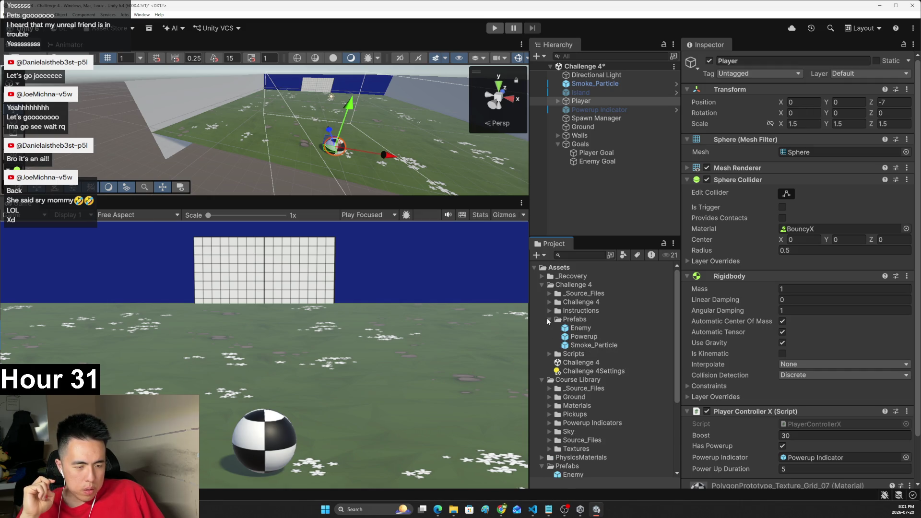
{"action": "left_click", "coordinate": [576, 344]}
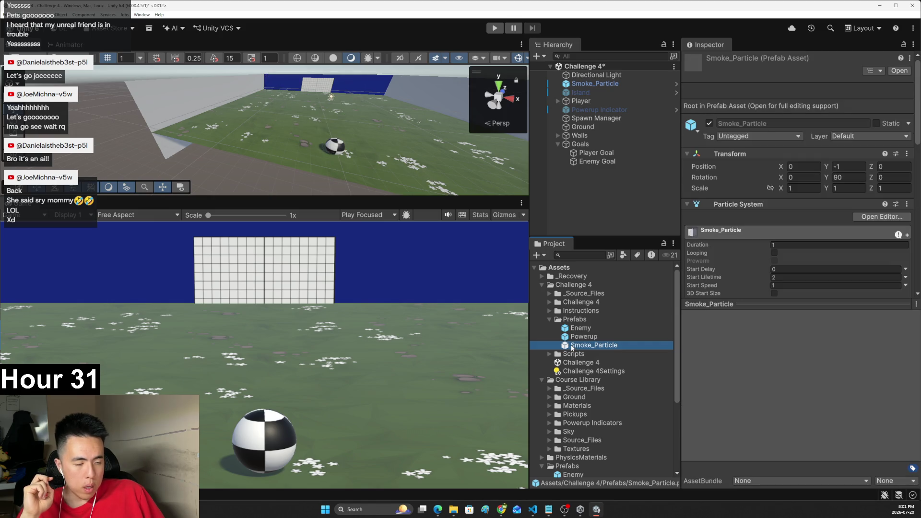
- Compare the Powerup and Enemy prefabs, then add a Smoke_Particle instance and preview its smoke
{"action": "left_click", "coordinate": [585, 337]}
{"action": "left_click", "coordinate": [578, 329]}
{"action": "left_click", "coordinate": [578, 337]}
{"action": "left_click", "coordinate": [579, 347]}
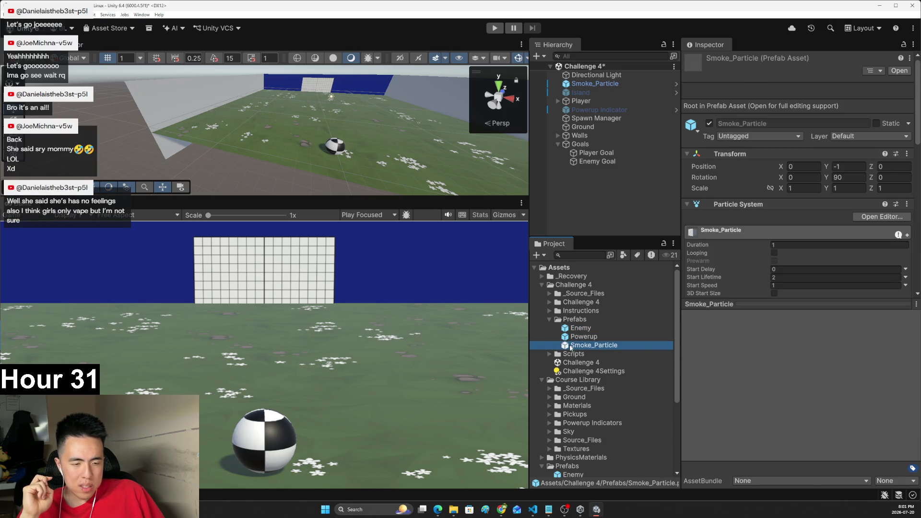
{"action": "mouse_move", "coordinate": [571, 193]}
{"action": "left_mouse_down"}
{"action": "mouse_move", "coordinate": [556, 142]}
{"action": "mouse_move", "coordinate": [563, 186]}
{"action": "mouse_move", "coordinate": [572, 167]}
{"action": "mouse_move", "coordinate": [562, 146]}
{"action": "left_mouse_up"}
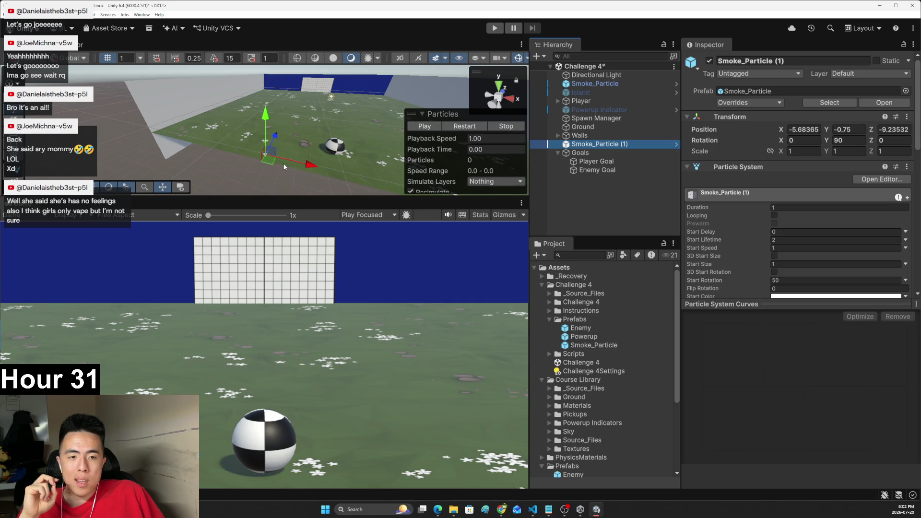
{"action": "left_click", "coordinate": [428, 127]}
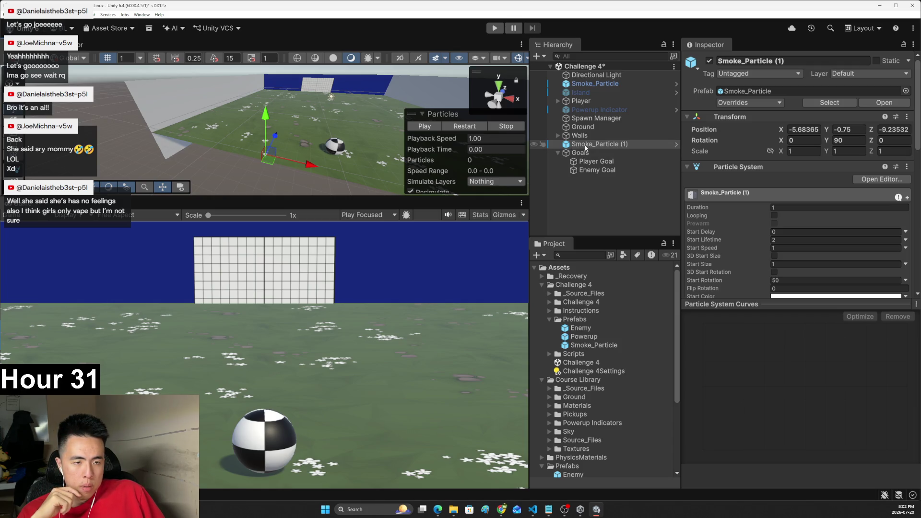
- Delete the extra Smoke_Particle (1) copy and select the scene's original Smoke_Particle
{"action": "right_click", "coordinate": [603, 145]}
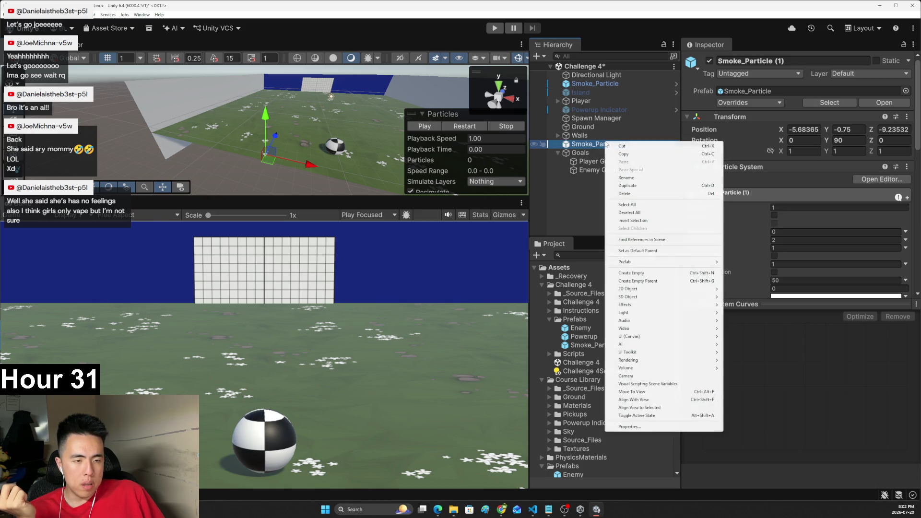
{"action": "left_click", "coordinate": [585, 147]}
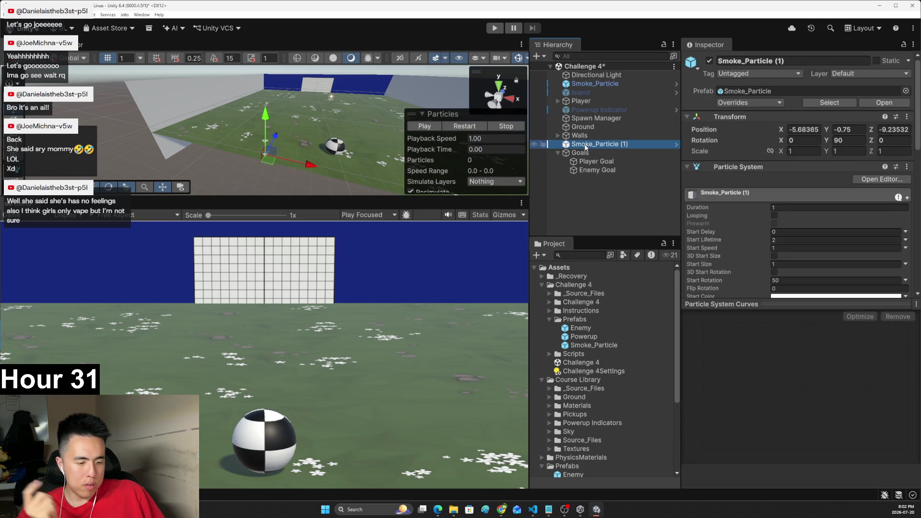
{"action": "key", "text": "Delete"}
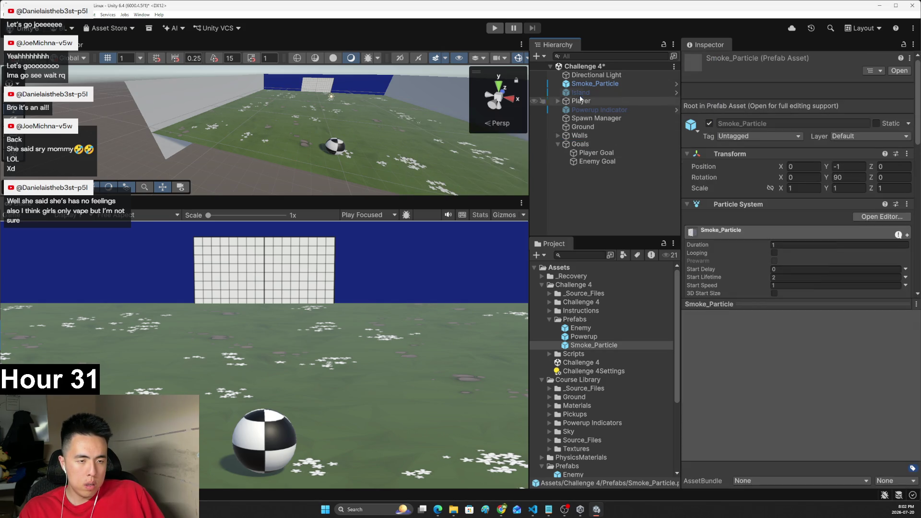
{"action": "left_click", "coordinate": [581, 77]}
{"action": "left_click", "coordinate": [579, 84]}
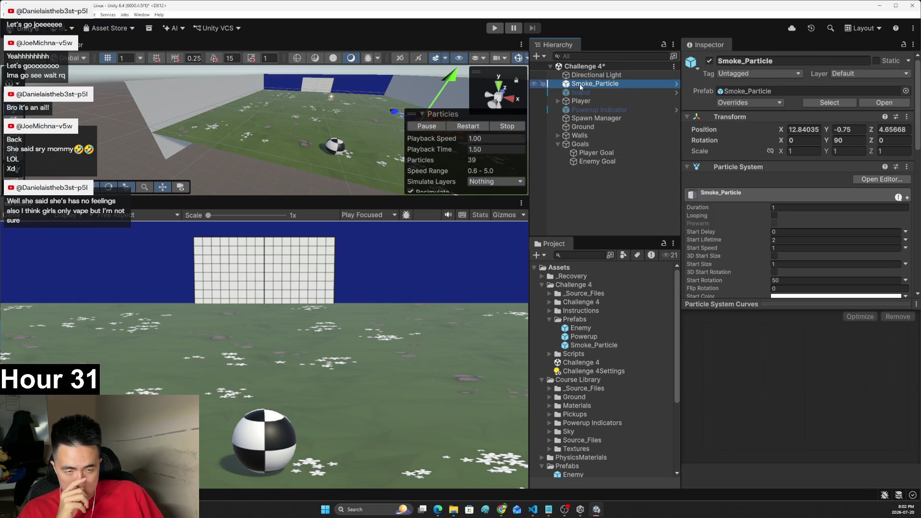
{"action": "key", "text": "alt+Tab"}
- Search PlayerControllerX.cs for 'partic' and 'smoke', finding no matches
{"action": "left_click", "coordinate": [395, 209]}
{"action": "key", "text": "ctrl+f"}
{"action": "type", "text": "partic"}
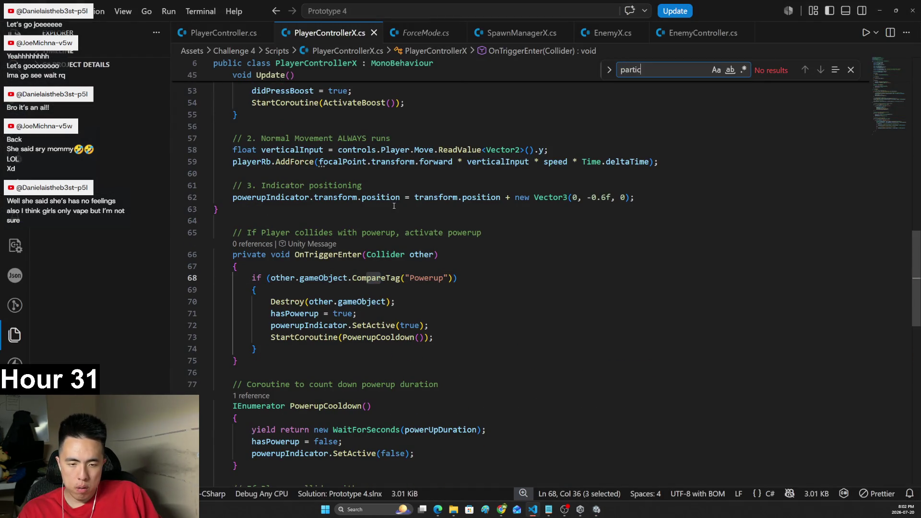
{"action": "type", "text": "smoke"}
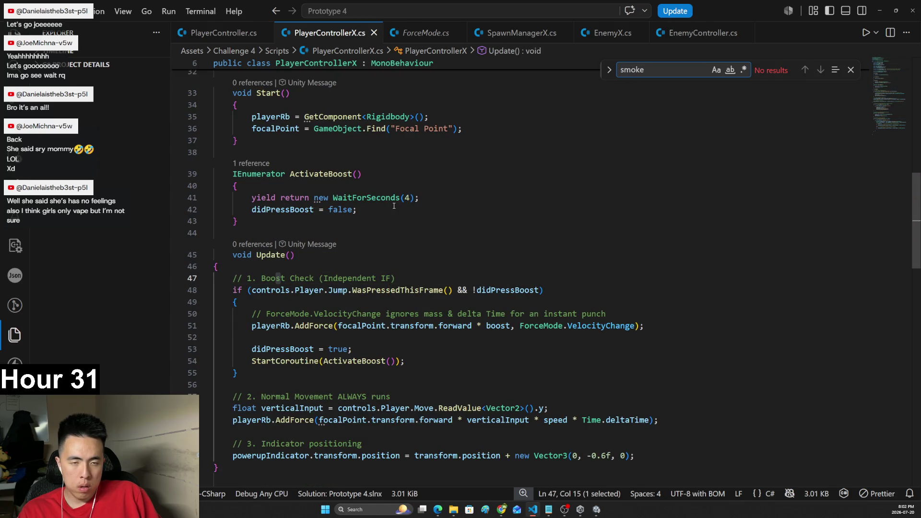
{"action": "key", "text": "alt+Tab"}
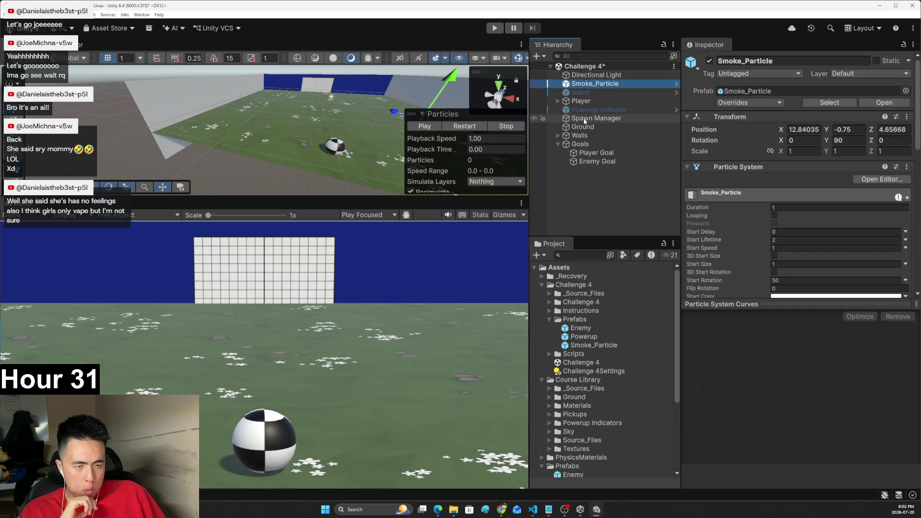
- Expand Challenge 4 > Scripts and open PlayerControllerX in the code editor
{"action": "left_click", "coordinate": [548, 301]}
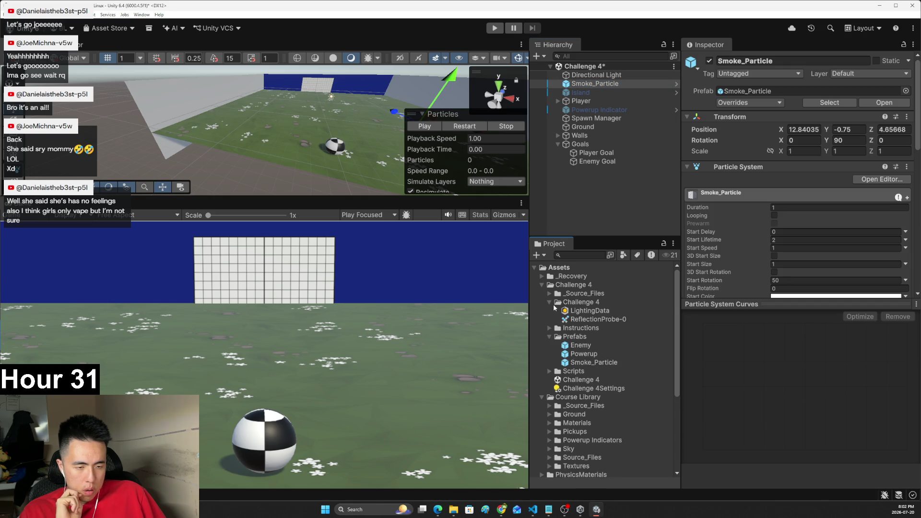
{"action": "left_click", "coordinate": [549, 302]}
{"action": "left_click", "coordinate": [550, 303]}
{"action": "left_click", "coordinate": [551, 354]}
{"action": "left_click", "coordinate": [550, 354]}
{"action": "left_click", "coordinate": [582, 373]}
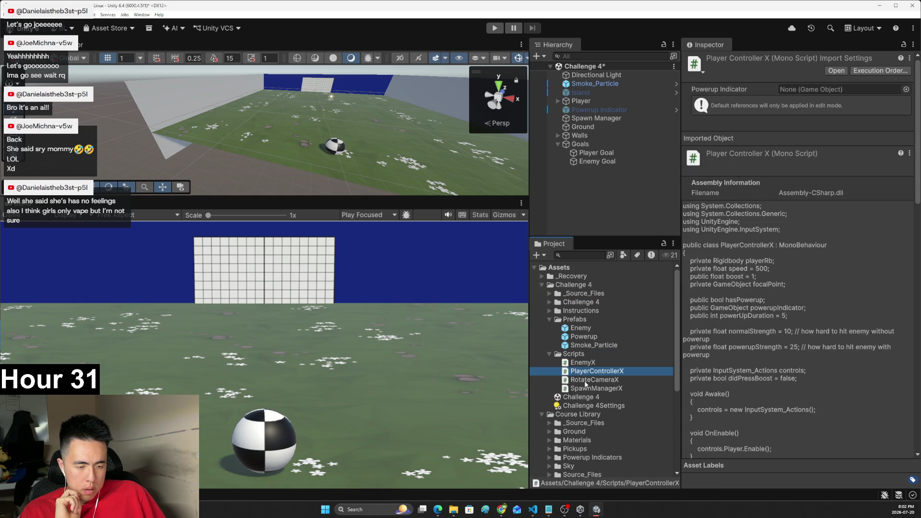
{"action": "double_click", "coordinate": [590, 371]}
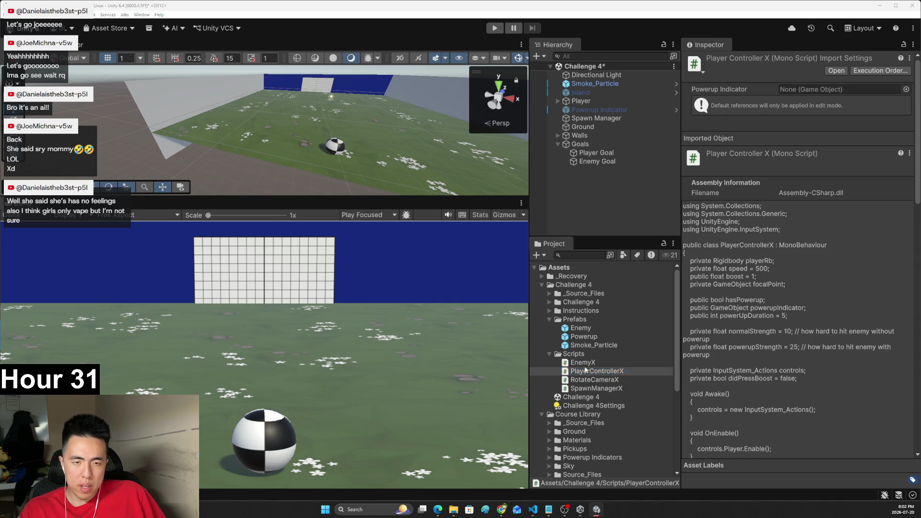
- Review PlayerControllerX's fields: speed 500, powerUpDuration 5, normalStrength 10, powerupStrength 25
{"action": "scroll", "coordinate": [506, 234], "scroll_direction": "up", "scroll_amount": 10}
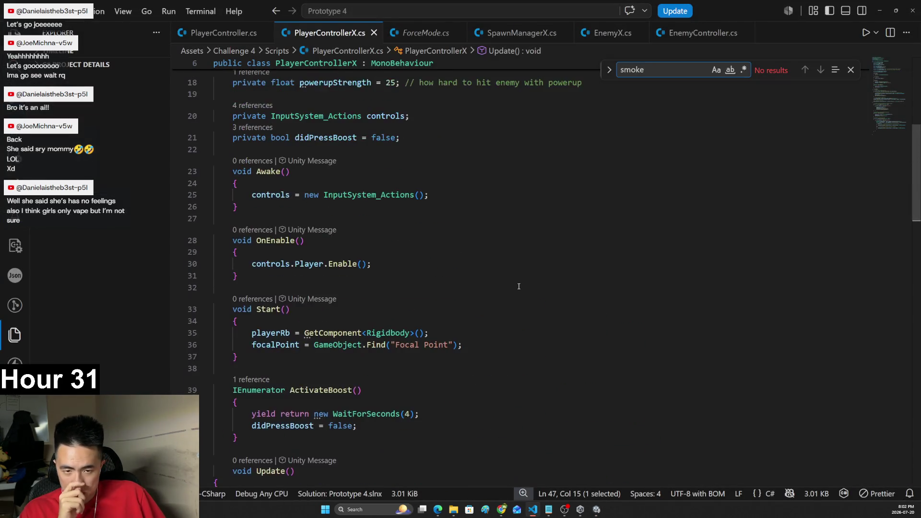
{"action": "scroll", "coordinate": [521, 282], "scroll_direction": "up", "scroll_amount": 3}
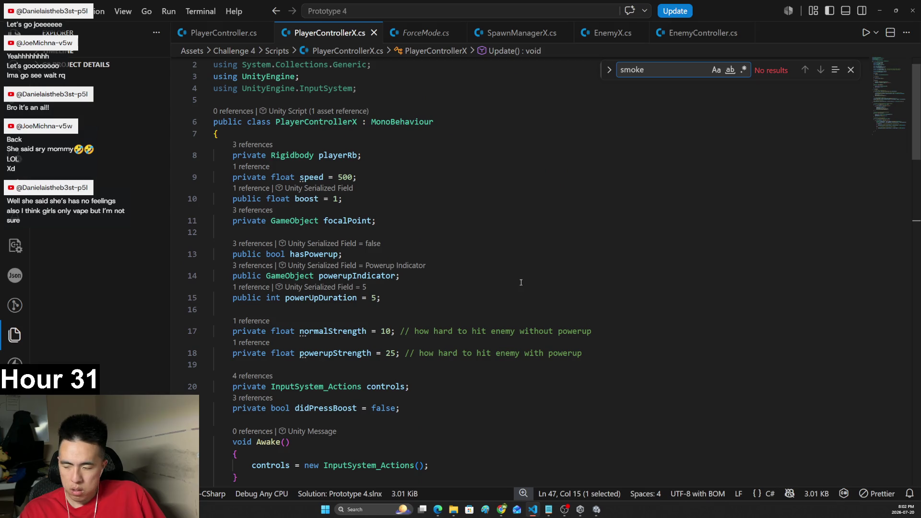
{"action": "key", "text": "alt+Tab"}
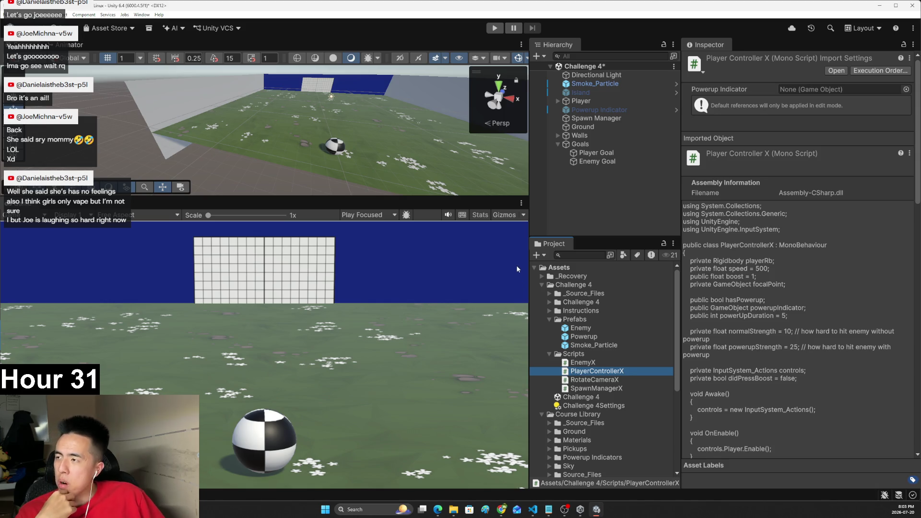
{"action": "key", "text": "alt+Tab"}
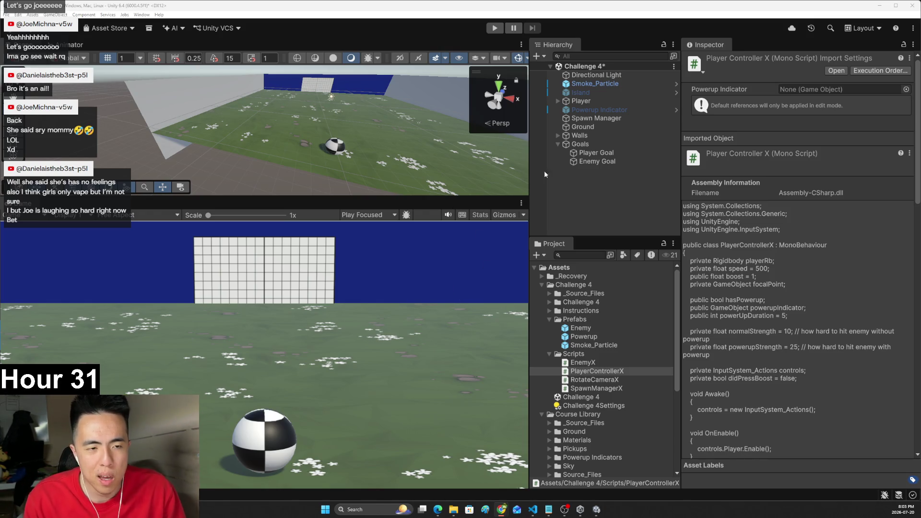
- Select Smoke_Particle in the Hierarchy and fold its Particle System component closed
{"action": "left_click", "coordinate": [583, 109]}
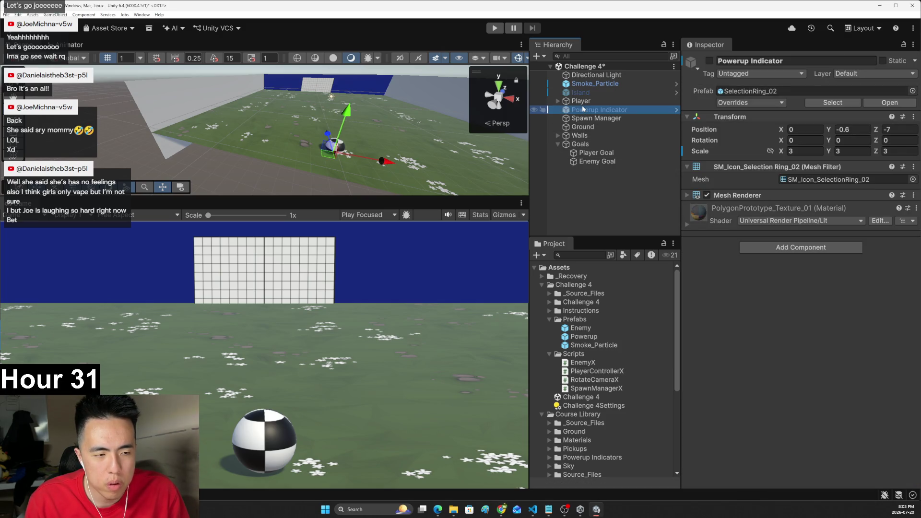
{"action": "left_click", "coordinate": [592, 84]}
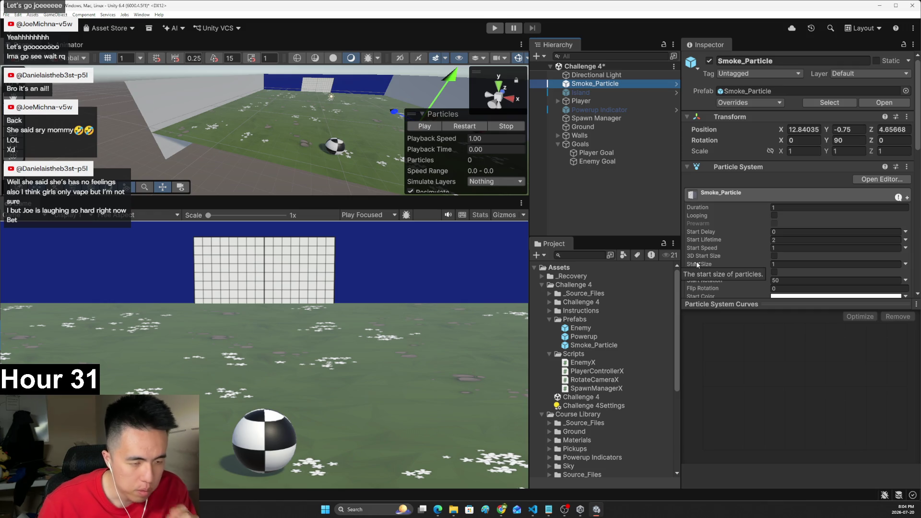
{"action": "left_click", "coordinate": [470, 224]}
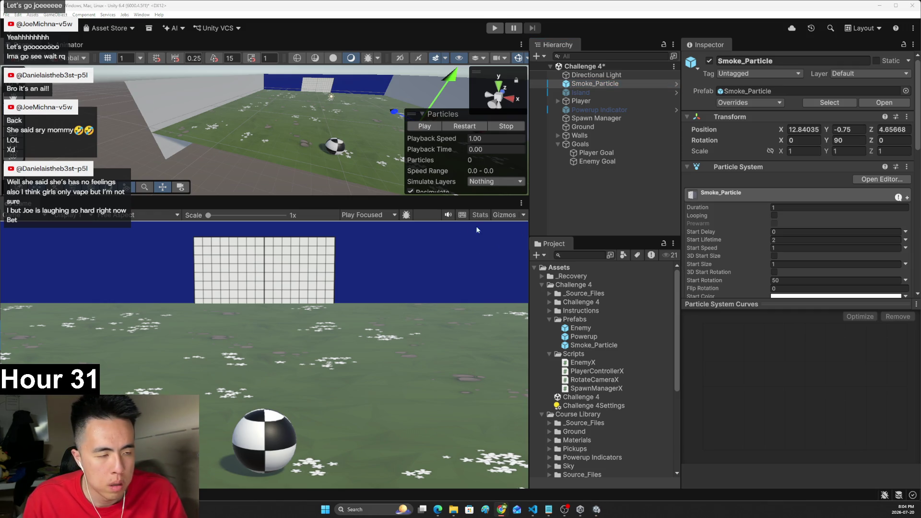
{"action": "left_click", "coordinate": [688, 168]}
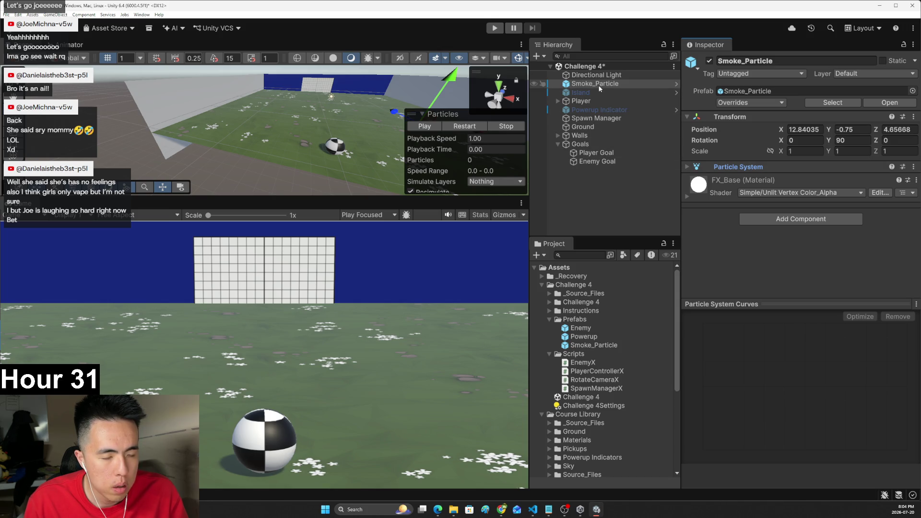
{"action": "mouse_move", "coordinate": [502, 510]}
{"action": "left_click", "coordinate": [476, 478]}
- Ask Gemini 'how to play particle system animations in unity' and read the ParticleSystem Play() answer
{"action": "left_click", "coordinate": [444, 445]}
{"action": "type", "text": "how to play"}
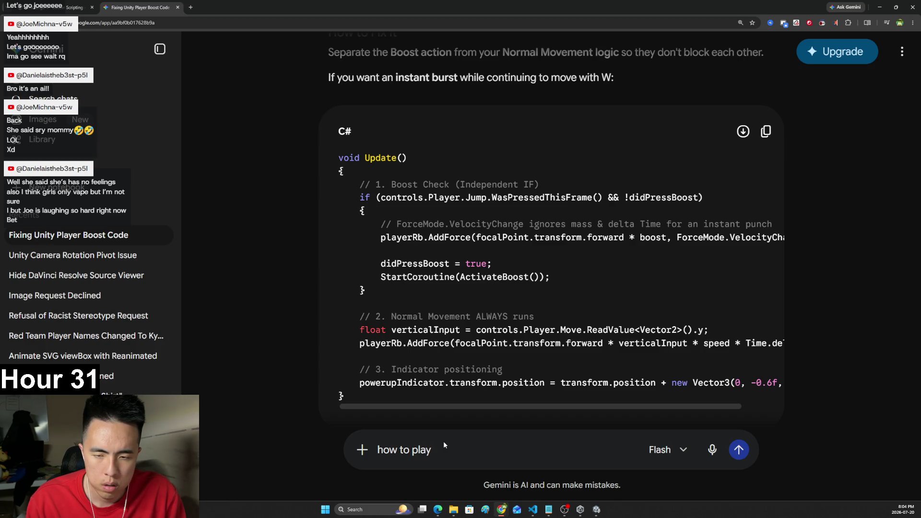
{"action": "type", "text": "particle "}
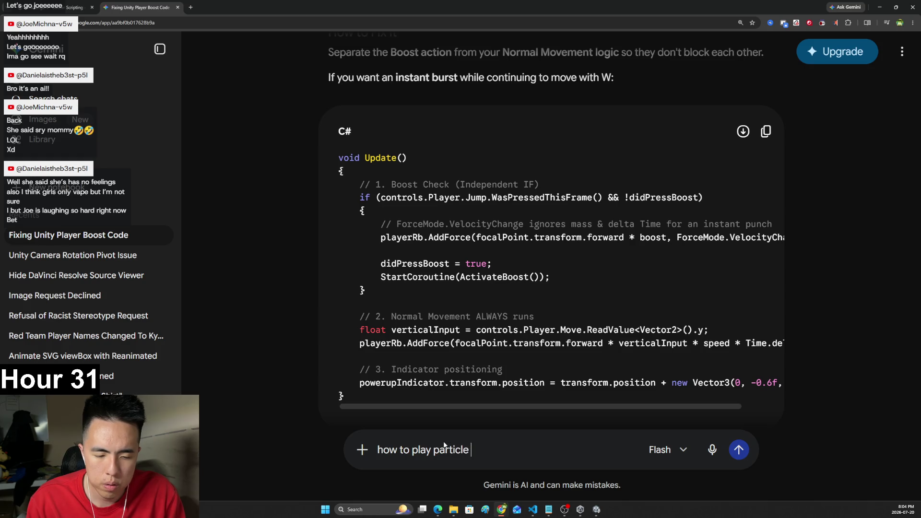
{"action": "type", "text": "system animations in unity"}
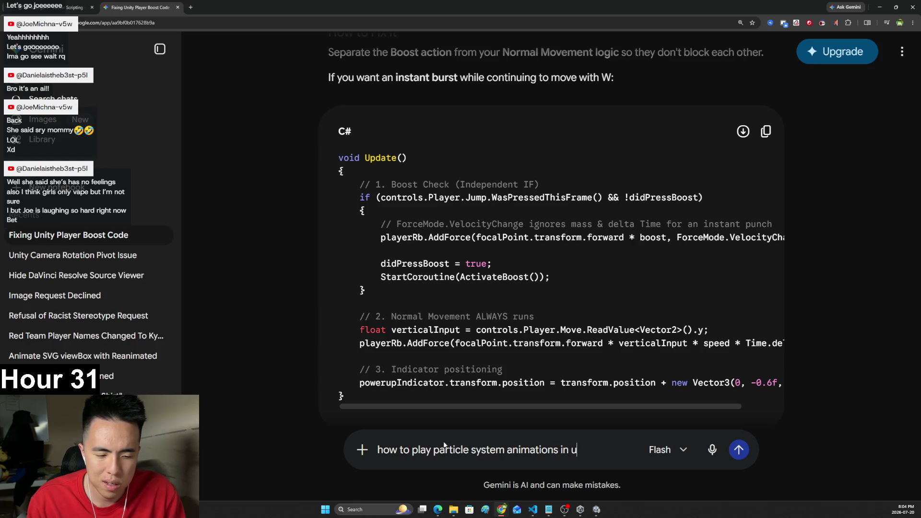
{"action": "key", "text": "Return"}
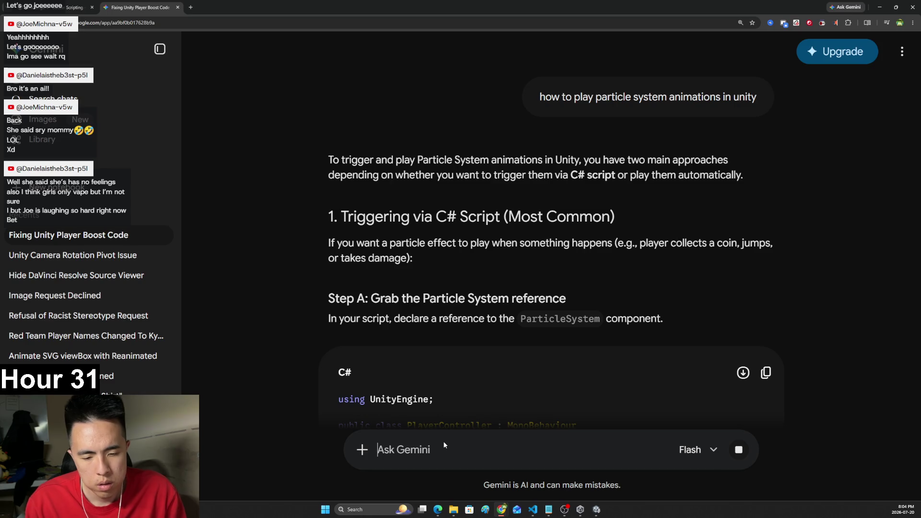
{"action": "scroll", "coordinate": [362, 335], "scroll_direction": "down", "scroll_amount": 1}
{"action": "scroll", "coordinate": [363, 332], "scroll_direction": "down", "scroll_amount": 6}
{"action": "scroll", "coordinate": [403, 314], "scroll_direction": "up", "scroll_amount": 1}
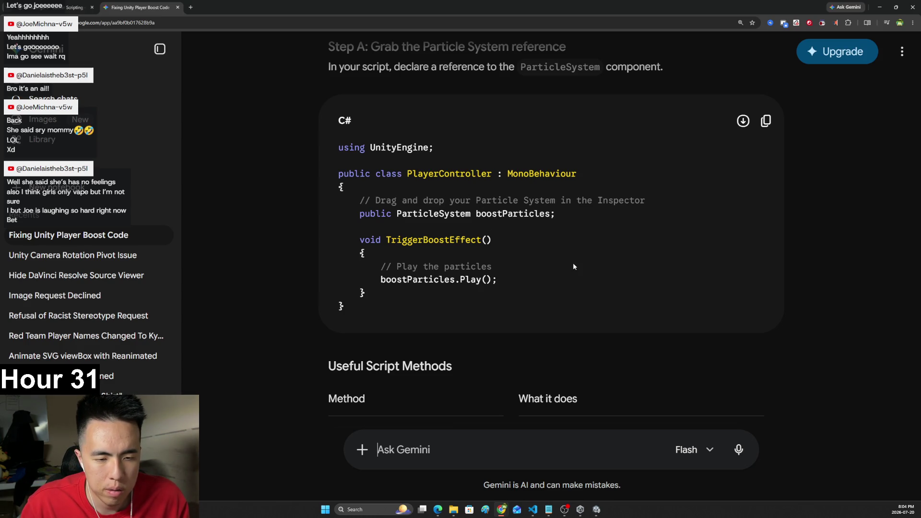
{"action": "scroll", "coordinate": [572, 259], "scroll_direction": "down", "scroll_amount": 3}
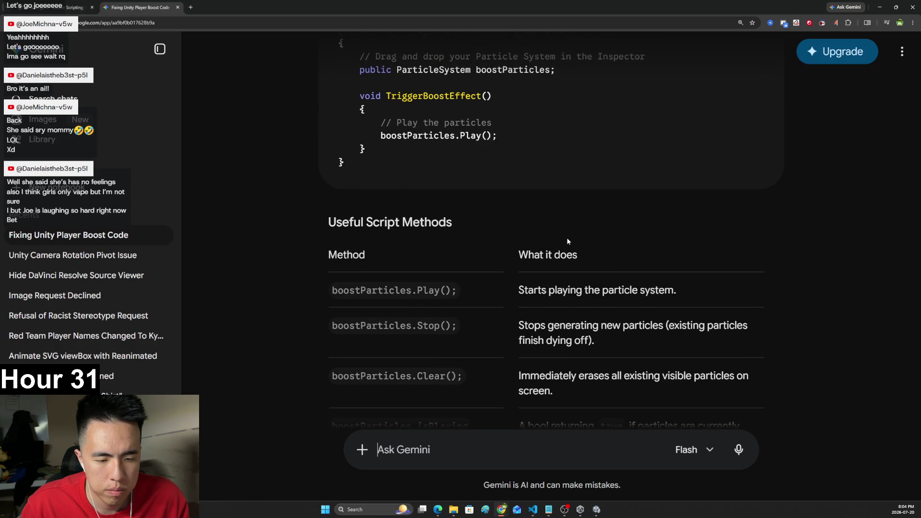
{"action": "scroll", "coordinate": [528, 269], "scroll_direction": "down", "scroll_amount": 2}
{"action": "scroll", "coordinate": [481, 301], "scroll_direction": "down", "scroll_amount": 2}
{"action": "scroll", "coordinate": [494, 321], "scroll_direction": "up", "scroll_amount": 6}
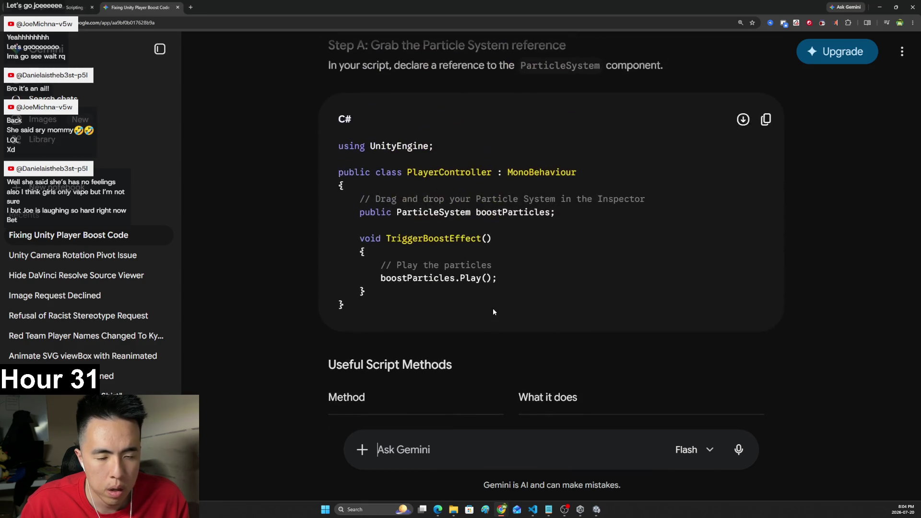
{"action": "key", "text": "alt+Tab"}
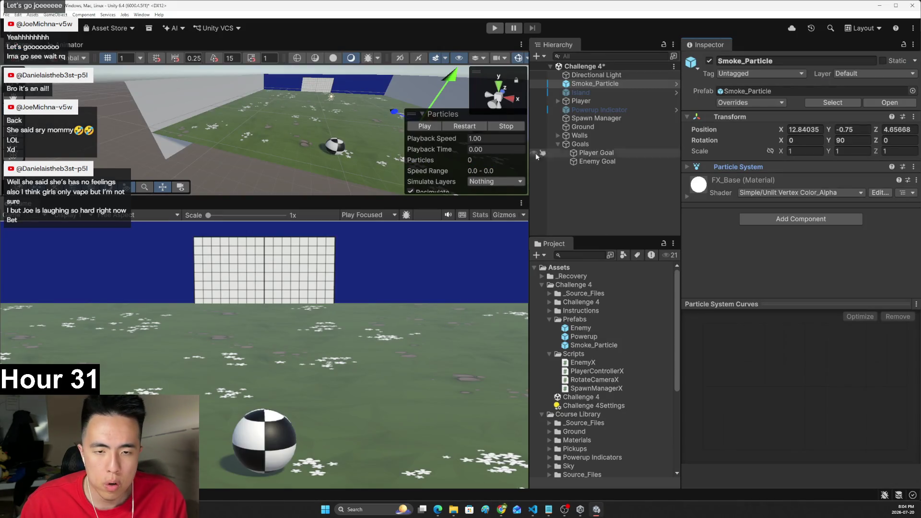